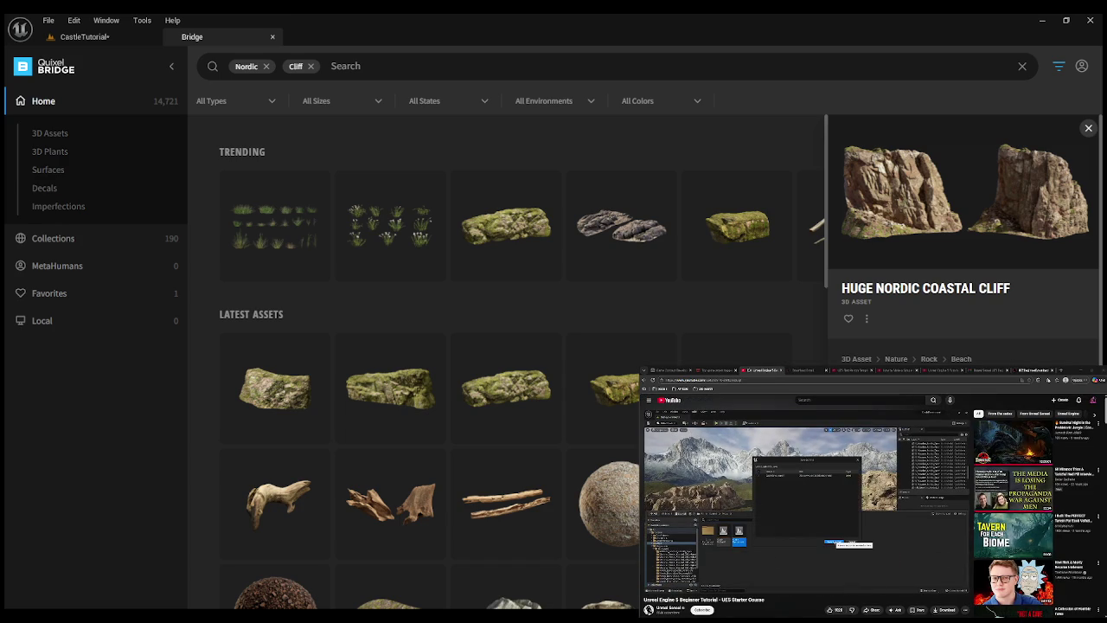
Back in CastleTutorial, paint a layer stroke on the cliff and fly over the hills to the lake.
left_click(83, 37)
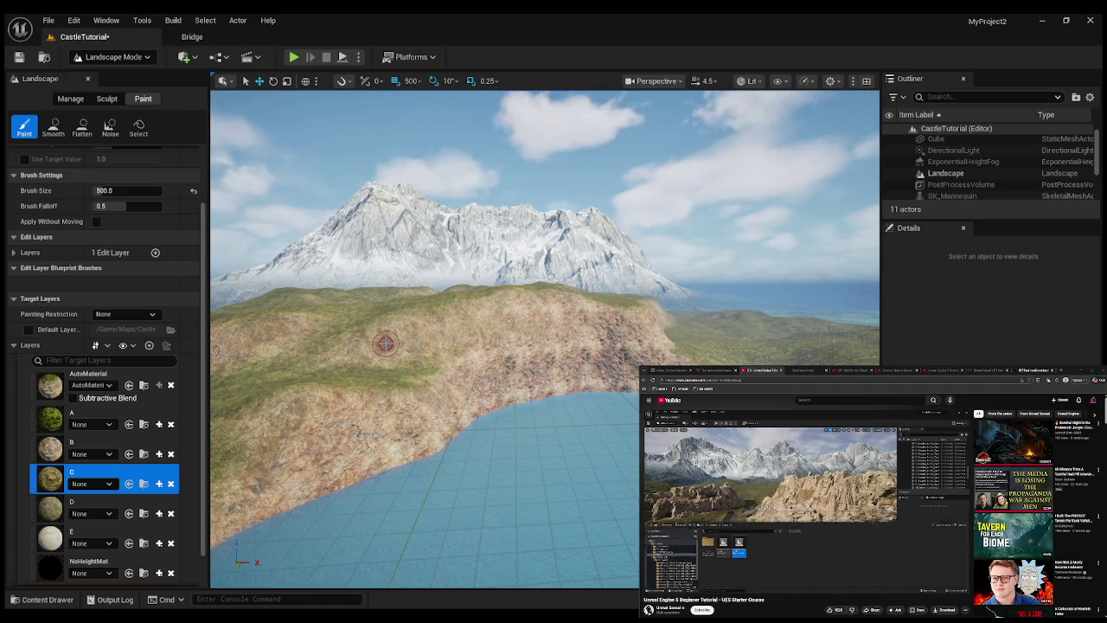
left_click_drag(518, 338, 519, 399)
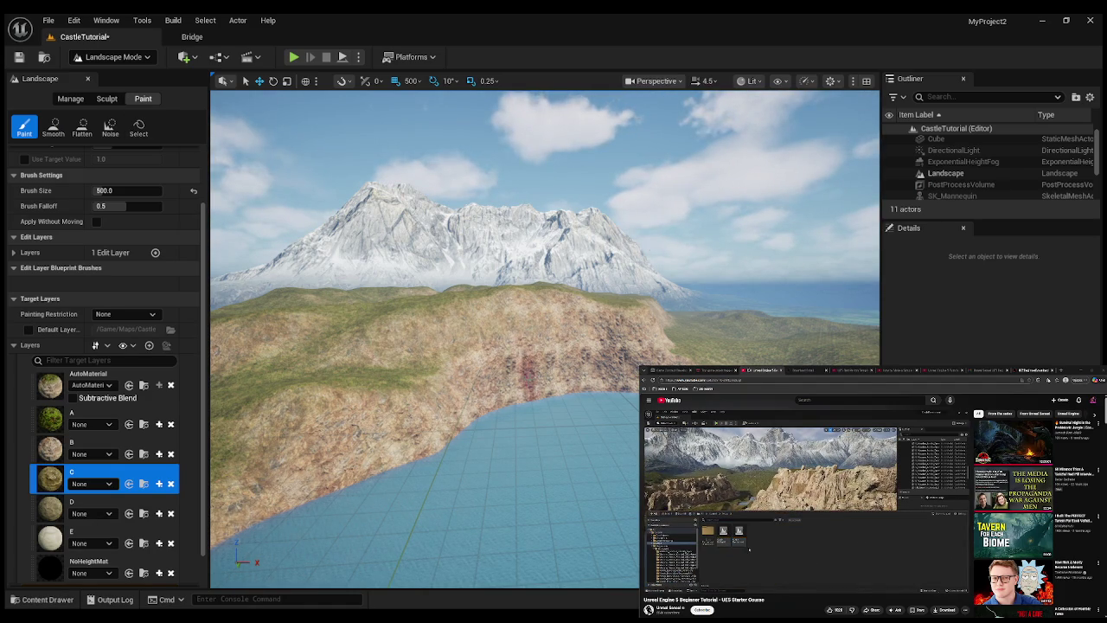
key("w")
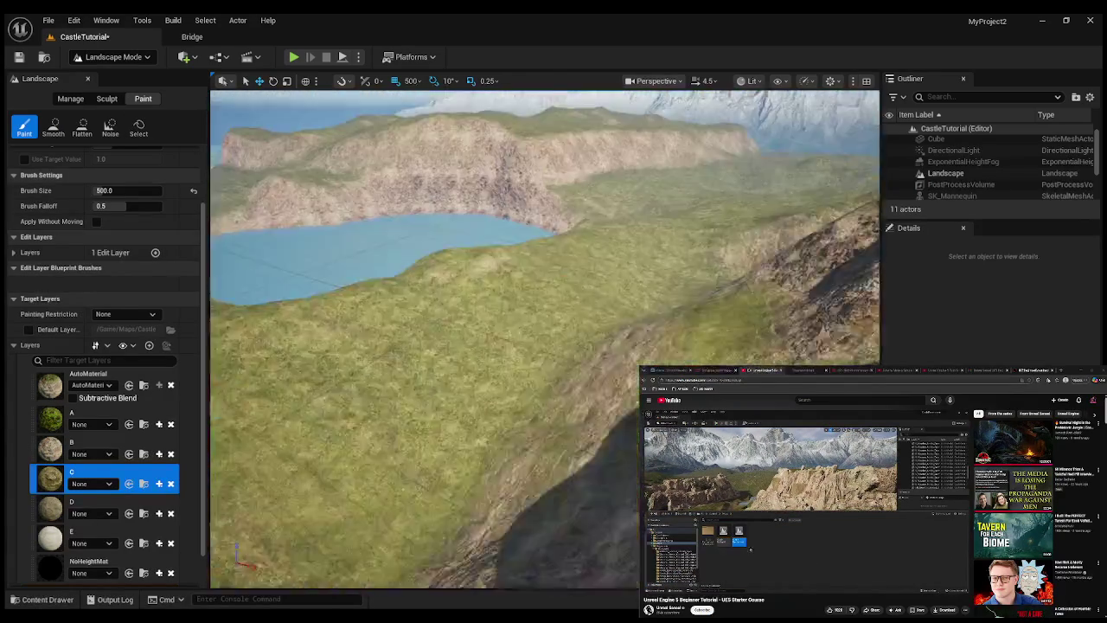
key("w")
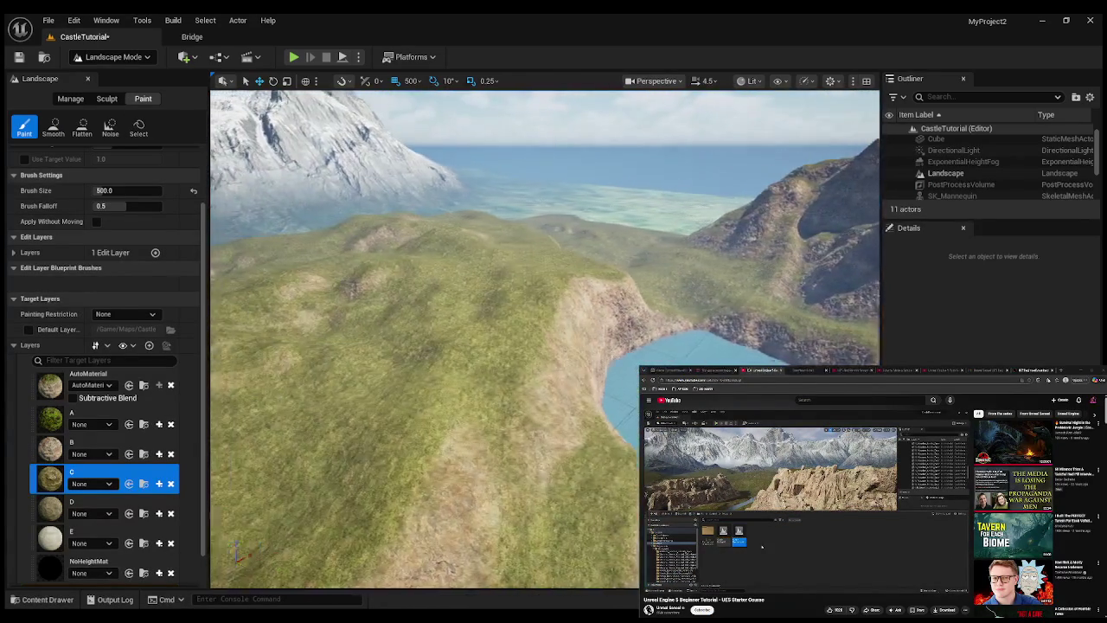
key("w")
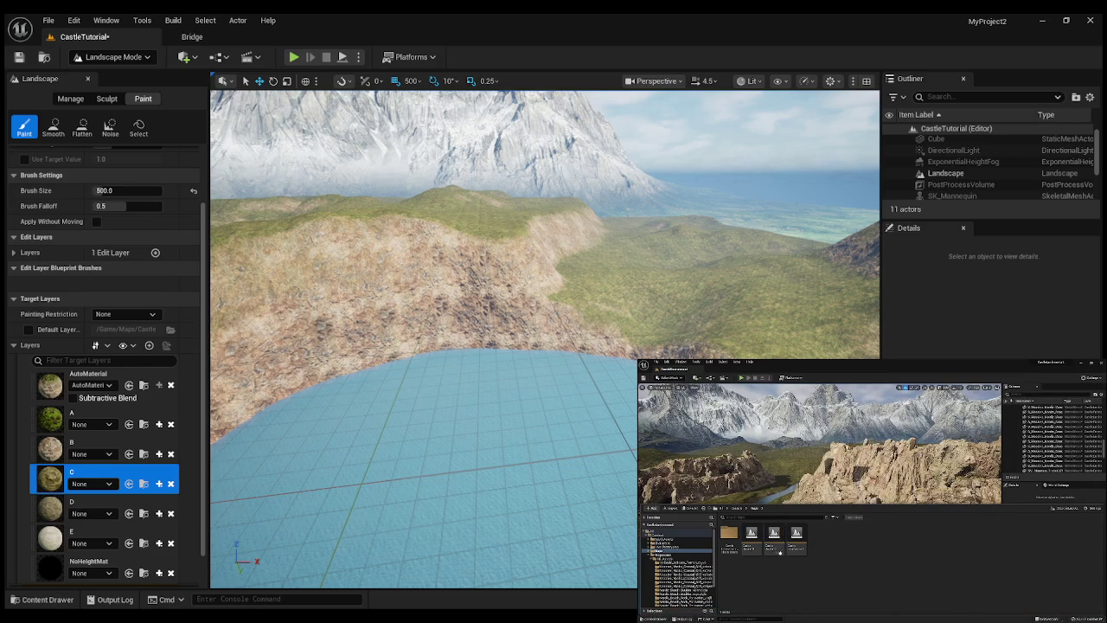
left_click(800, 590)
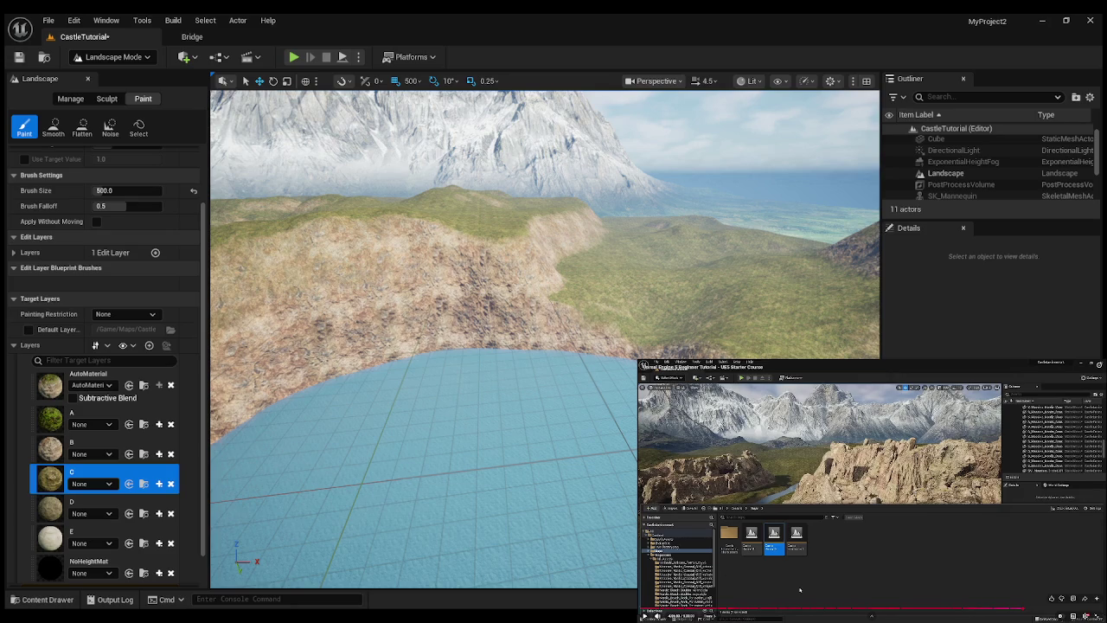
left_click(800, 590)
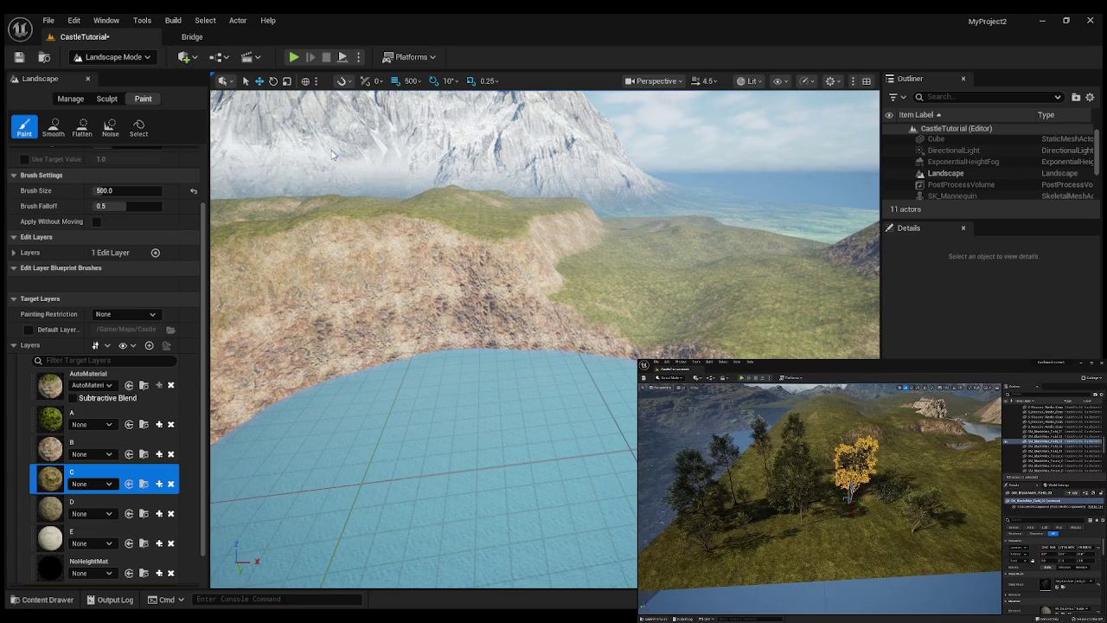
In Bridge, clear the Cliff and Nordic filters and browse the 3D Plants categories.
left_click(273, 34)
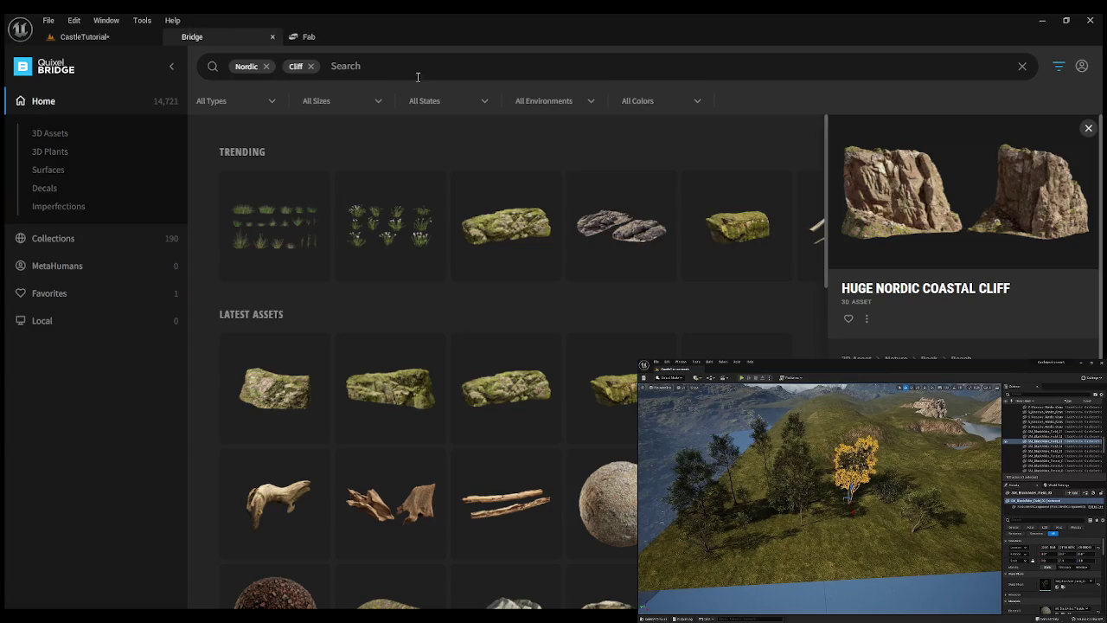
left_click(311, 65)
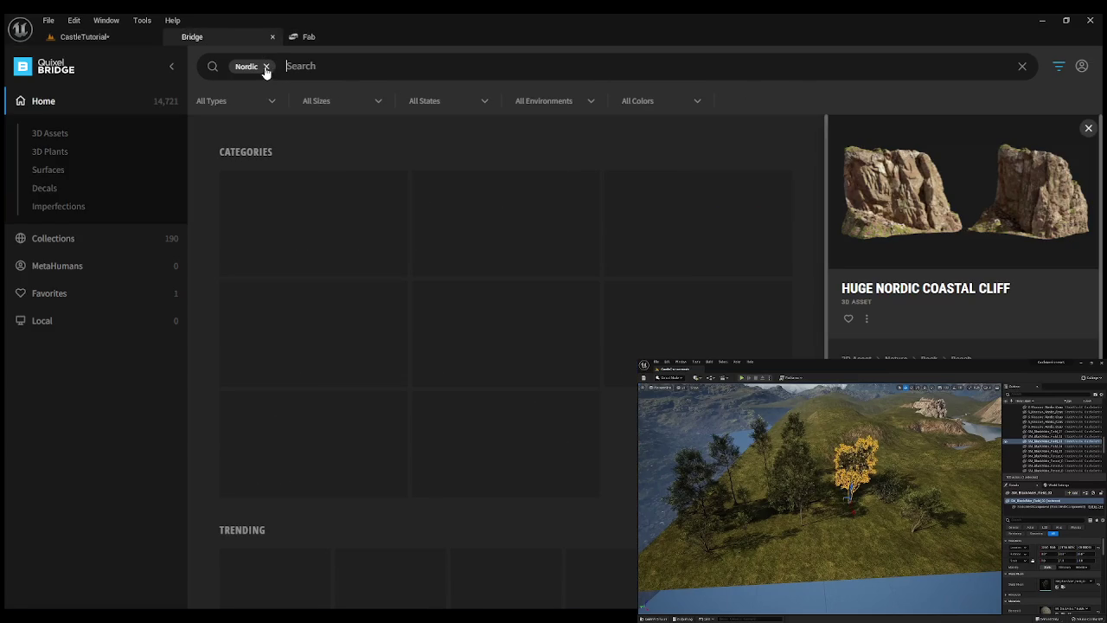
left_click(265, 66)
left_click(39, 152)
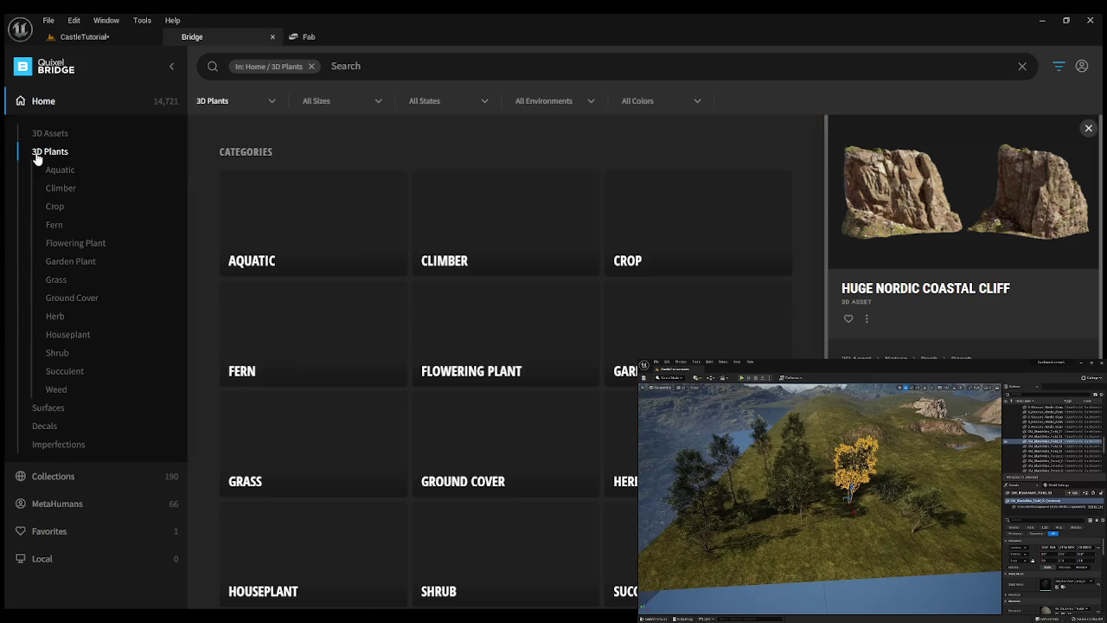
scroll(456, 337, "down", 5)
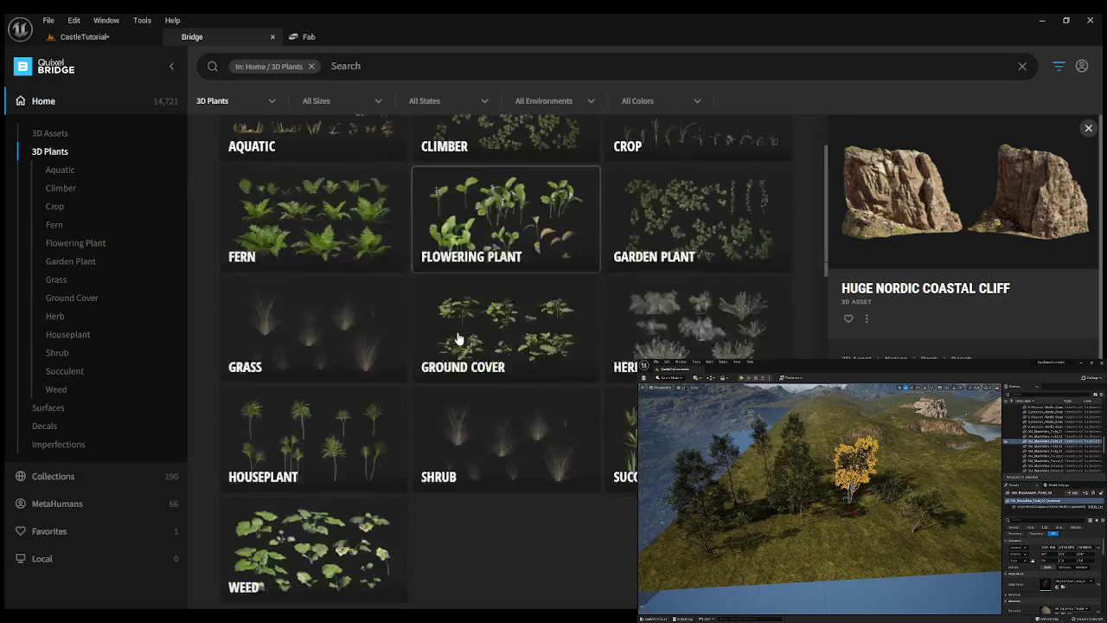
scroll(456, 331, "up", 5)
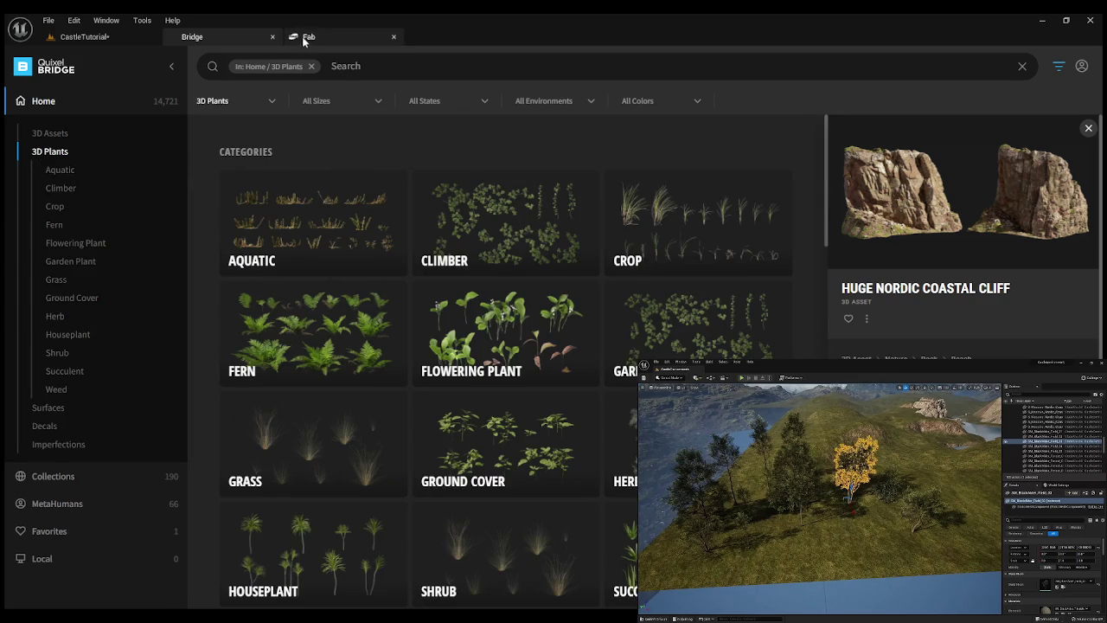
Search Bridge for 'tree', look through the results, then remove the Tree filter.
left_click(349, 66)
type("tree")
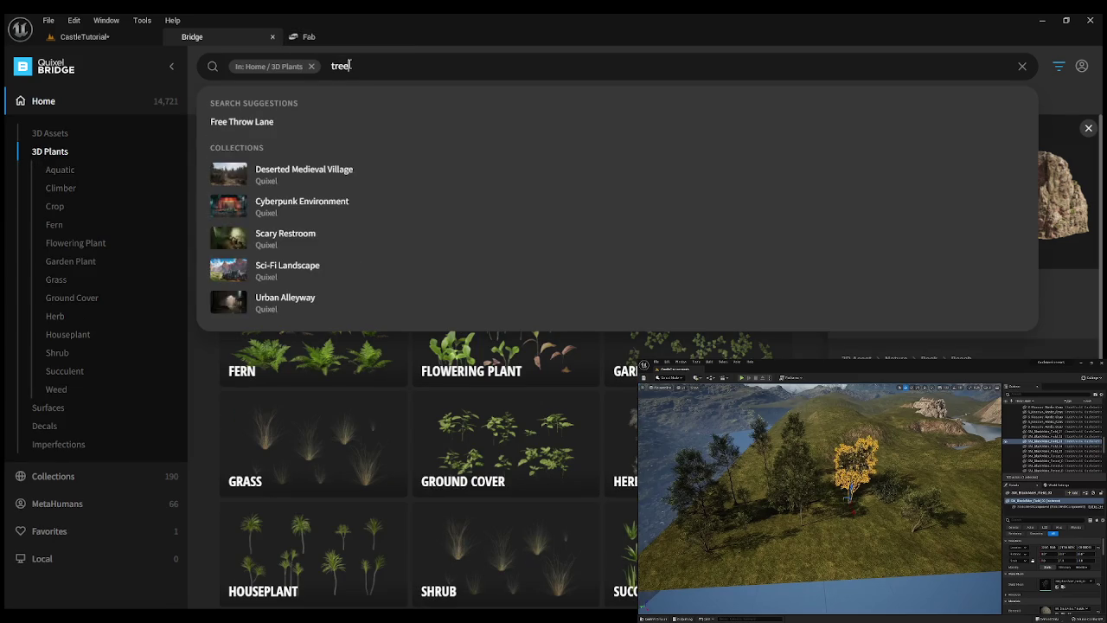
key("Return")
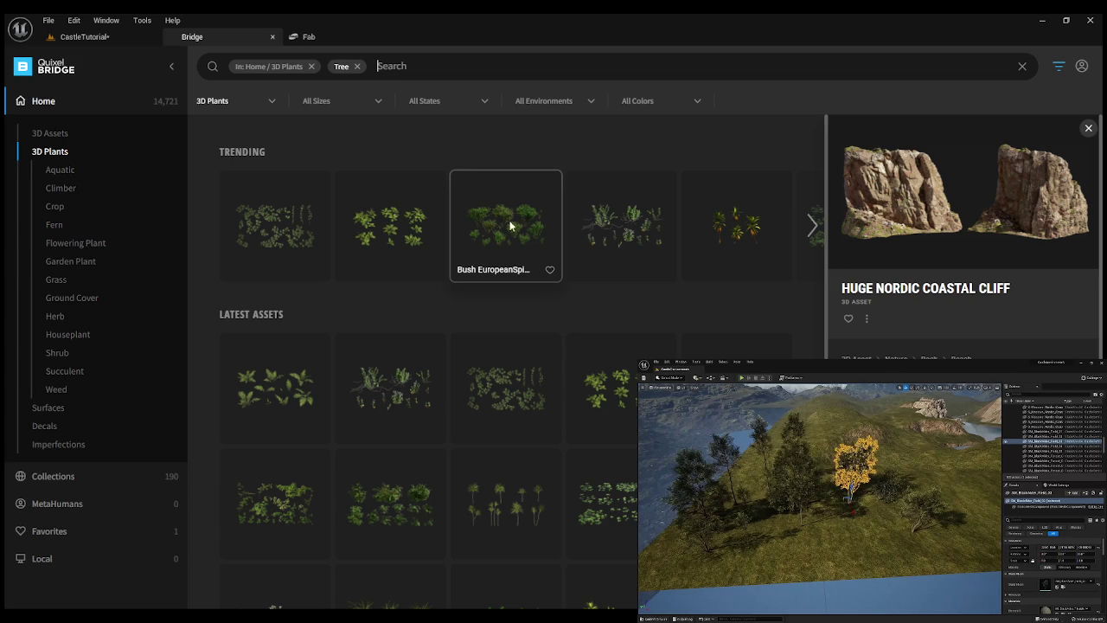
scroll(503, 234, "down", 1)
scroll(501, 229, "up", 1)
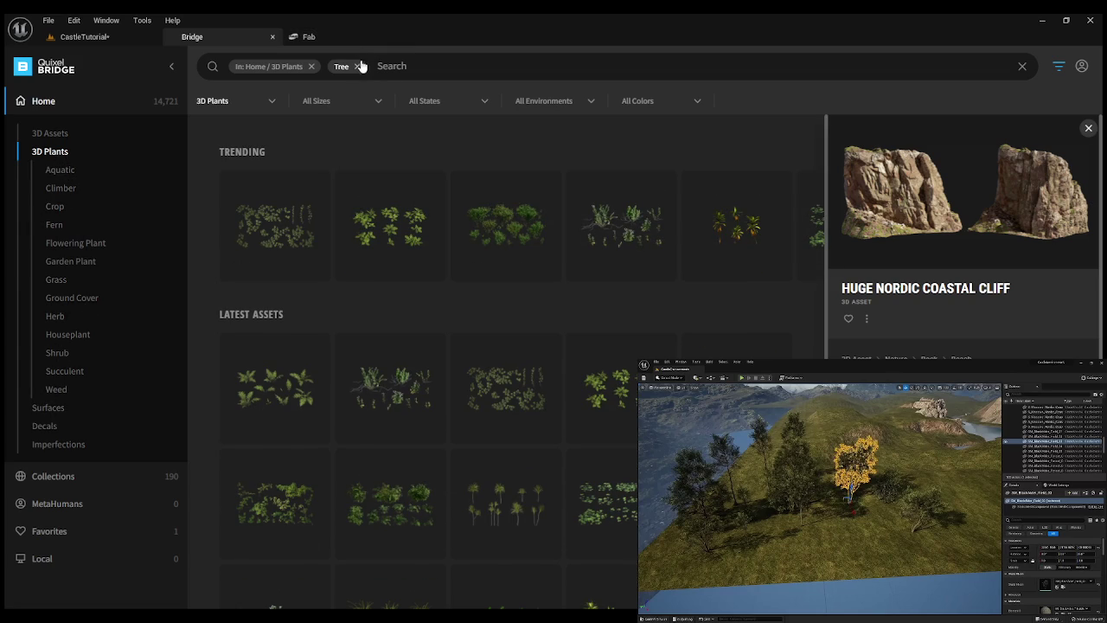
left_click(357, 66)
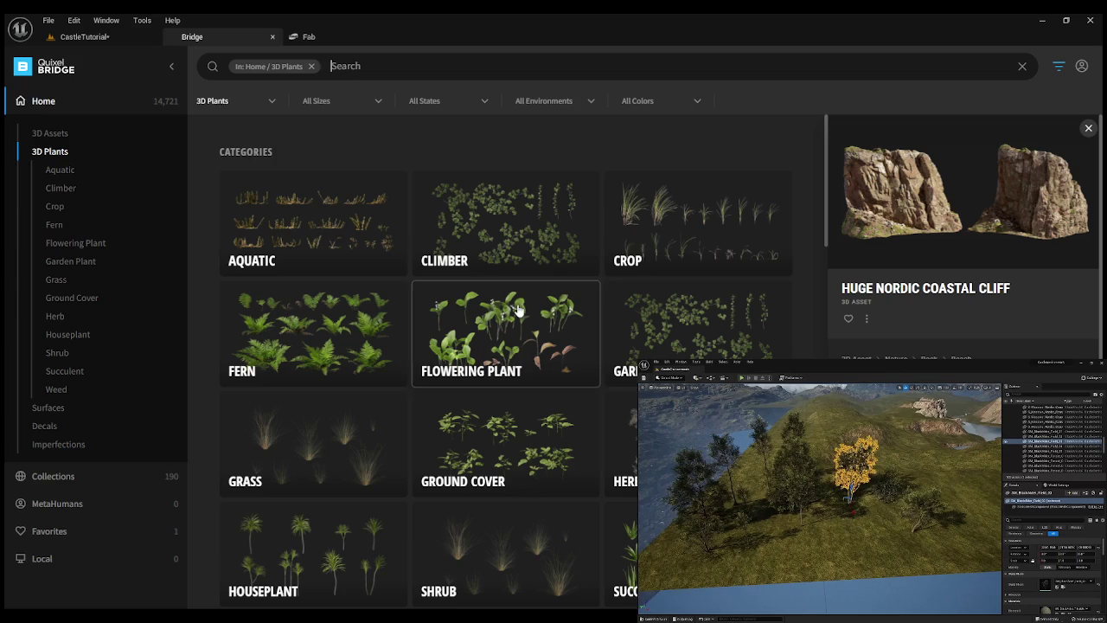
scroll(432, 286, "down", 3)
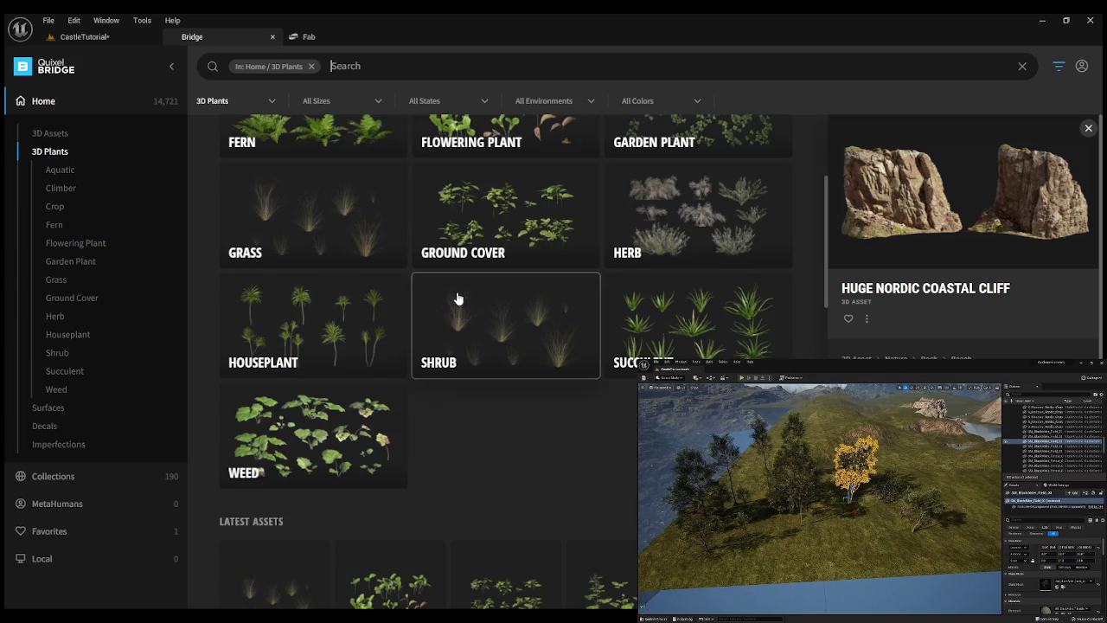
Browse Shrub > Forest plants, previewing Leptadenia, Boxwood and Tropical Palm, then move to Fab.
left_click(477, 319)
left_click(610, 479)
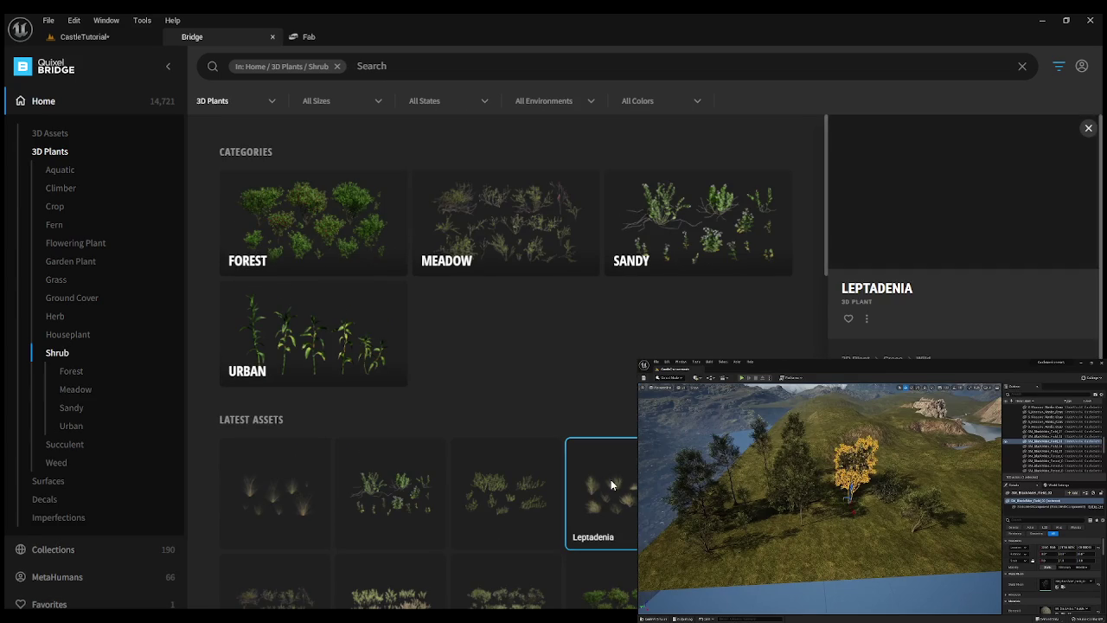
scroll(610, 479, "down", 4)
scroll(720, 251, "down", 2)
left_click(709, 187)
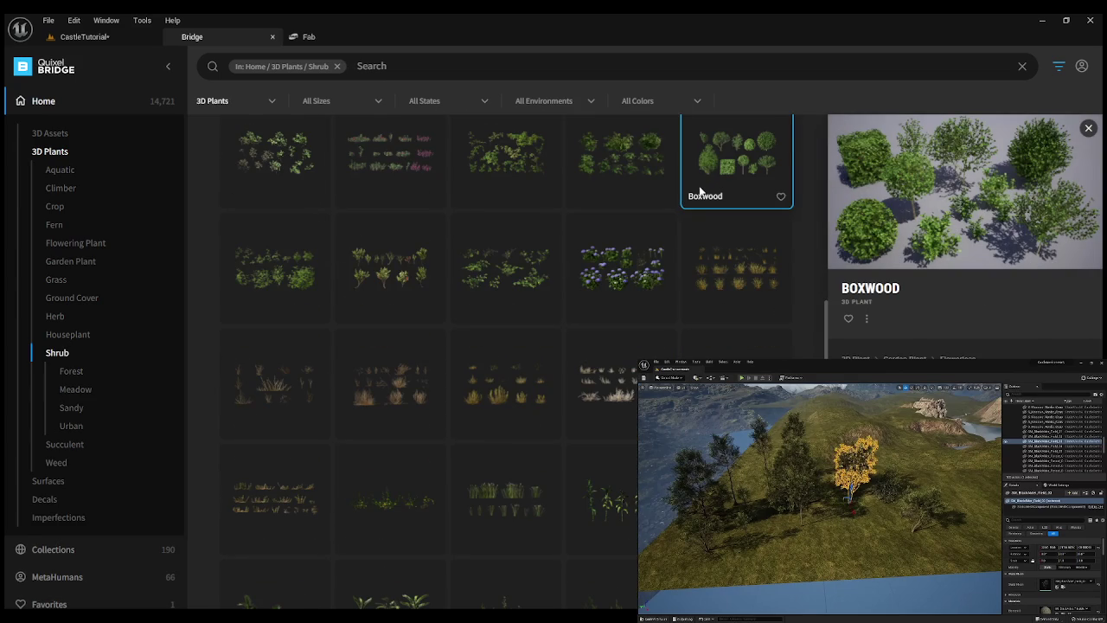
scroll(692, 213, "up", 6)
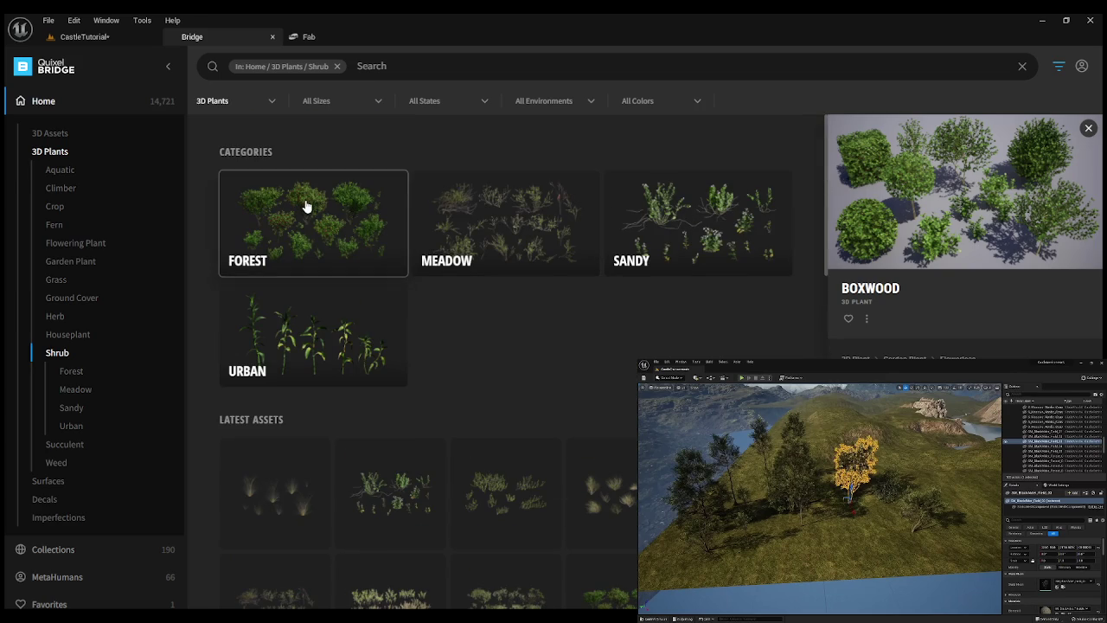
left_click(306, 208)
scroll(364, 442, "down", 2)
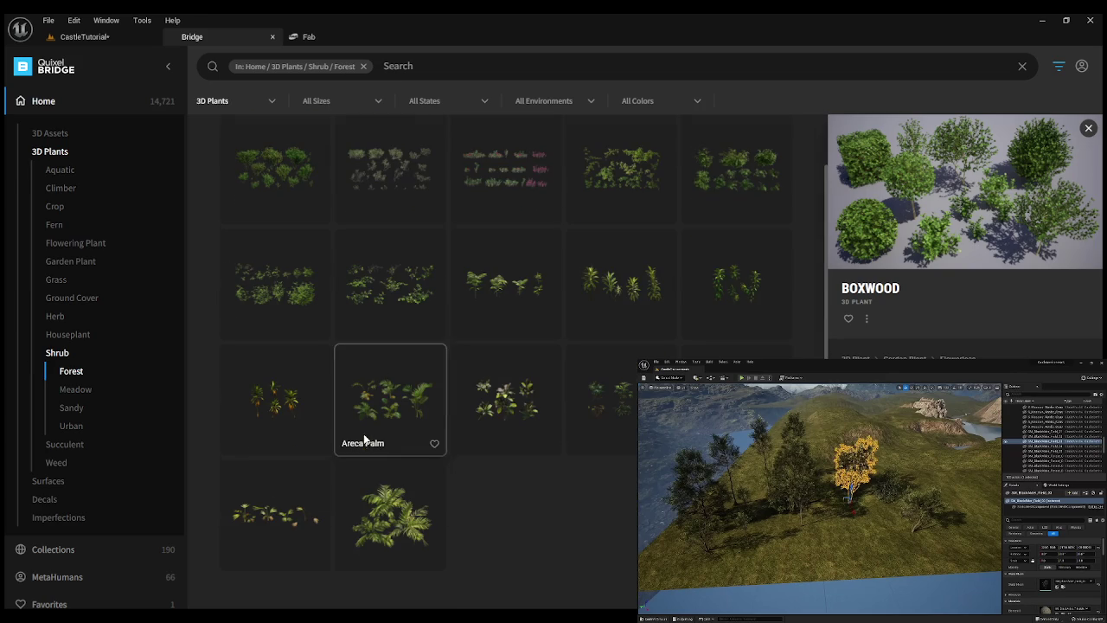
left_click(381, 493)
left_click(317, 31)
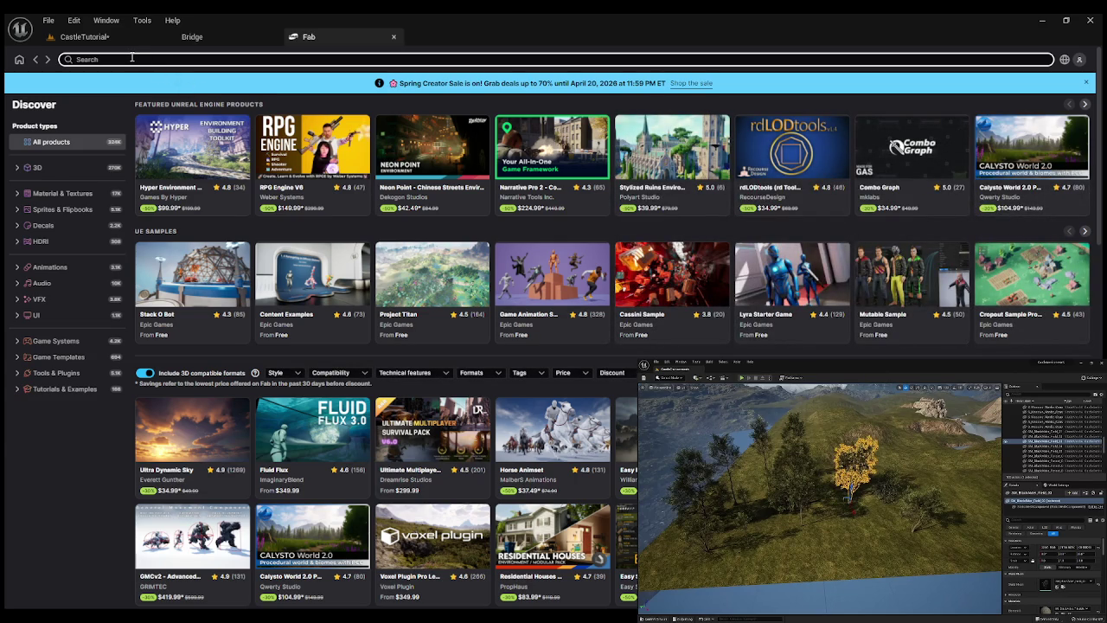
Search Fab for trees and filter the results to free products only.
type("tree")
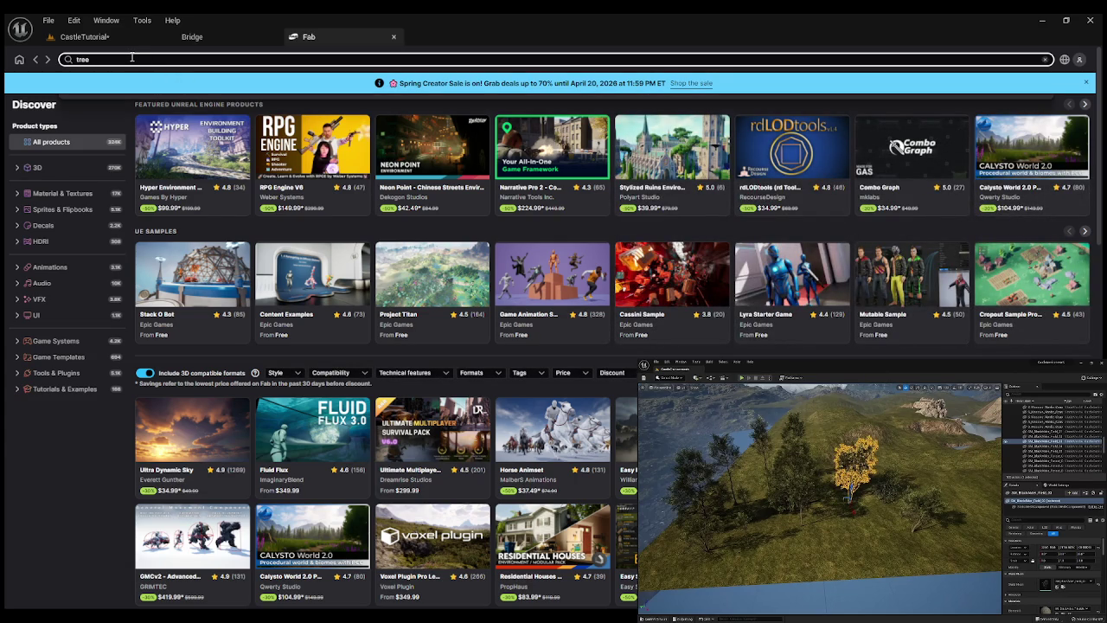
key("Return")
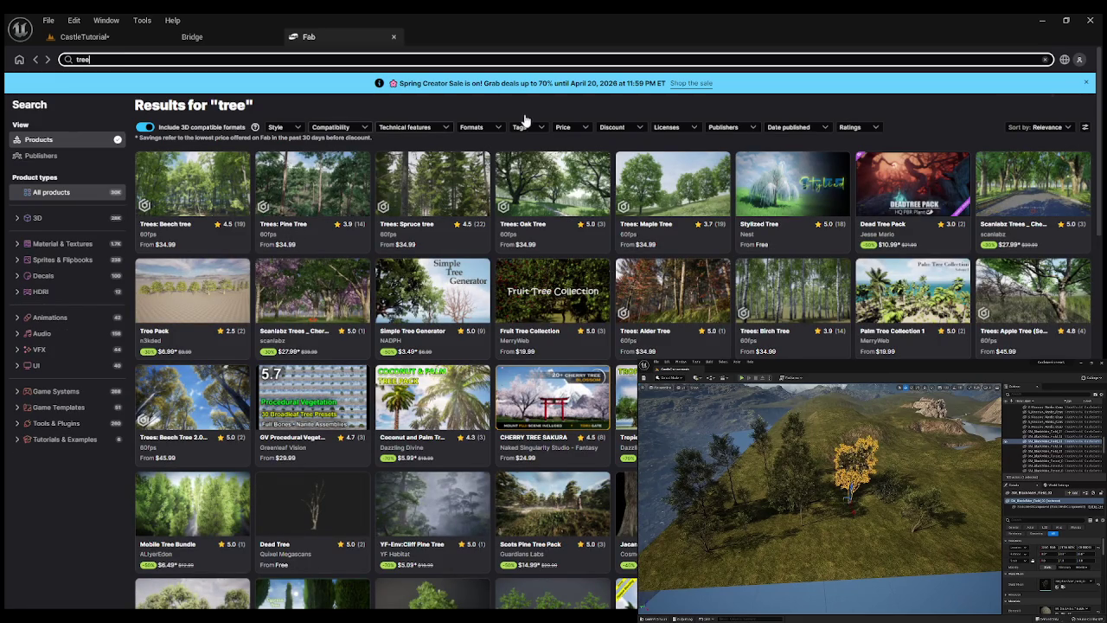
left_click(569, 128)
left_click(574, 132)
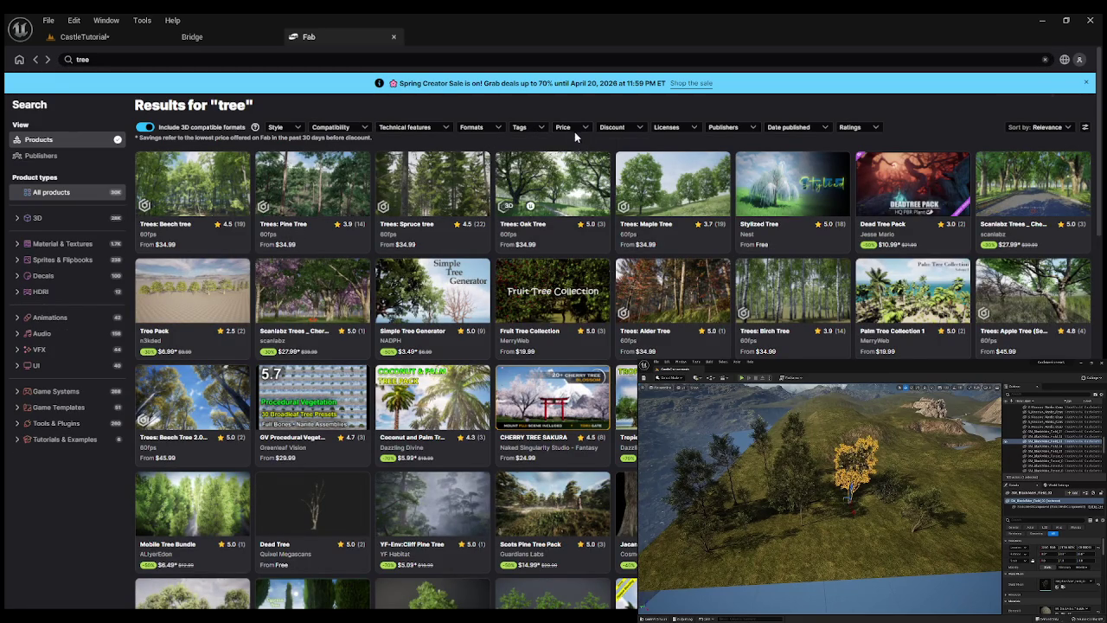
left_click(564, 128)
left_click(508, 178)
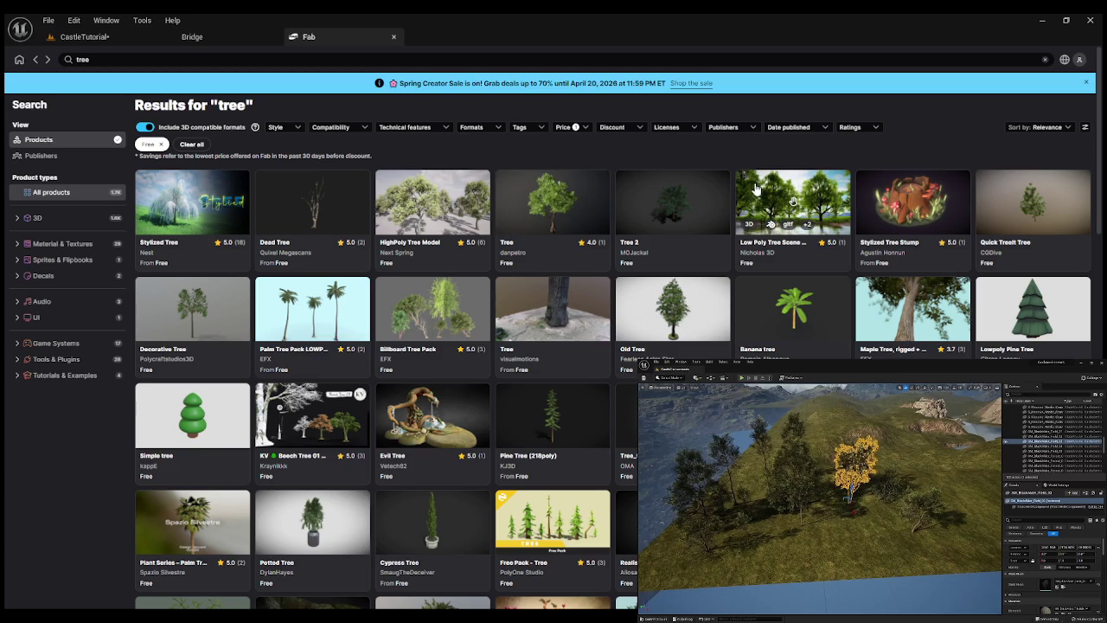
Scroll through the free tree results and open the Vegetation: Spruce Forest product page.
scroll(754, 188, "down", 3)
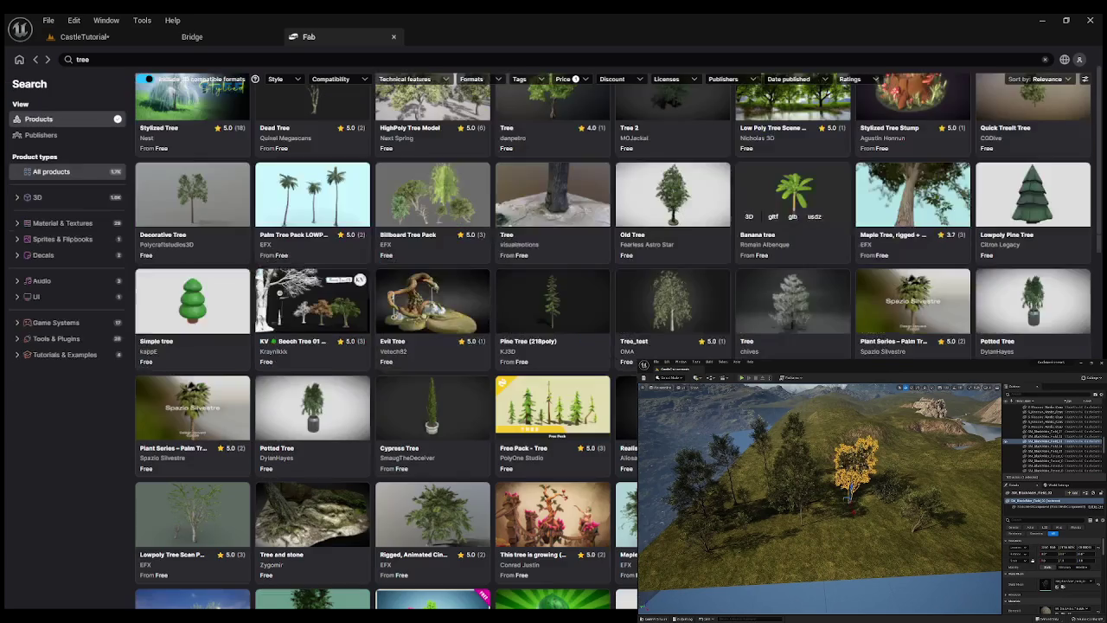
scroll(755, 187, "down", 2)
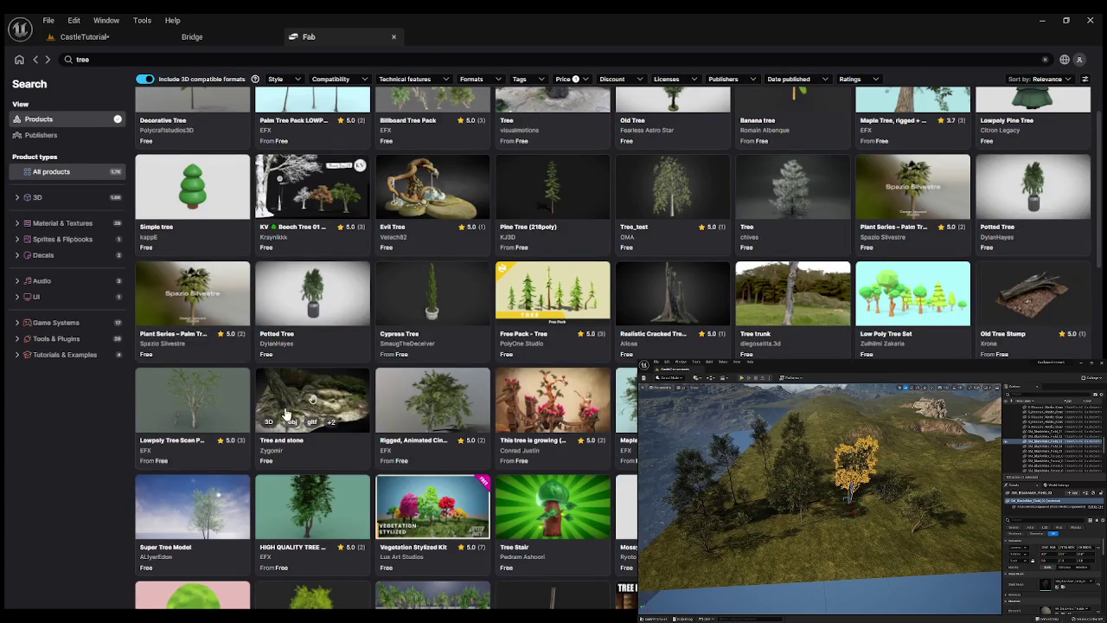
scroll(673, 333, "down", 4)
scroll(673, 333, "down", 9)
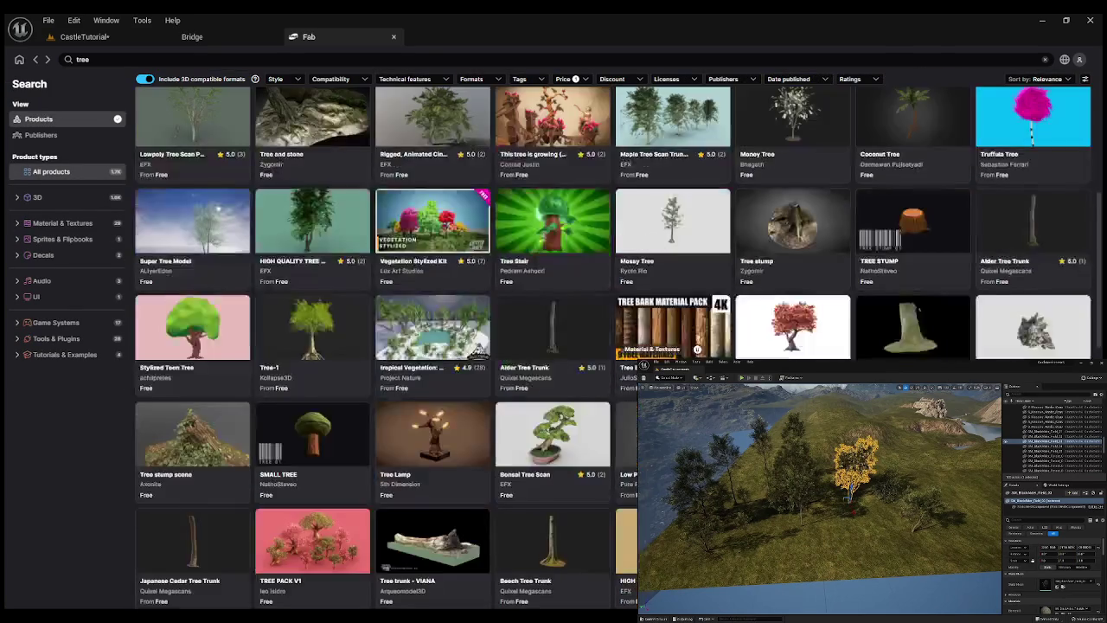
scroll(673, 337, "down", 6)
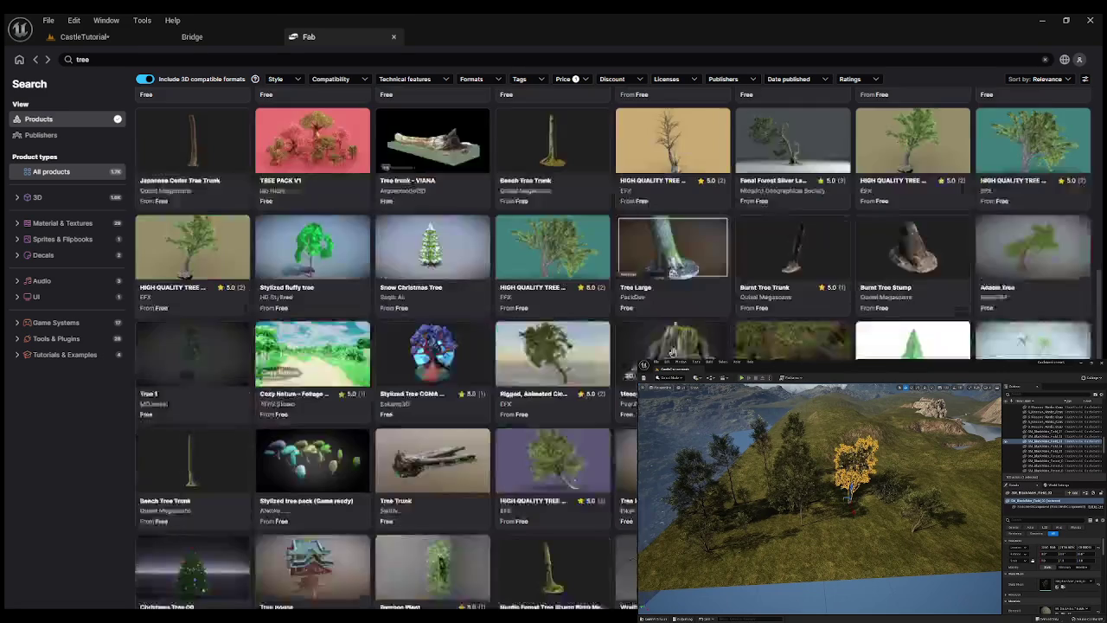
scroll(673, 333, "down", 6)
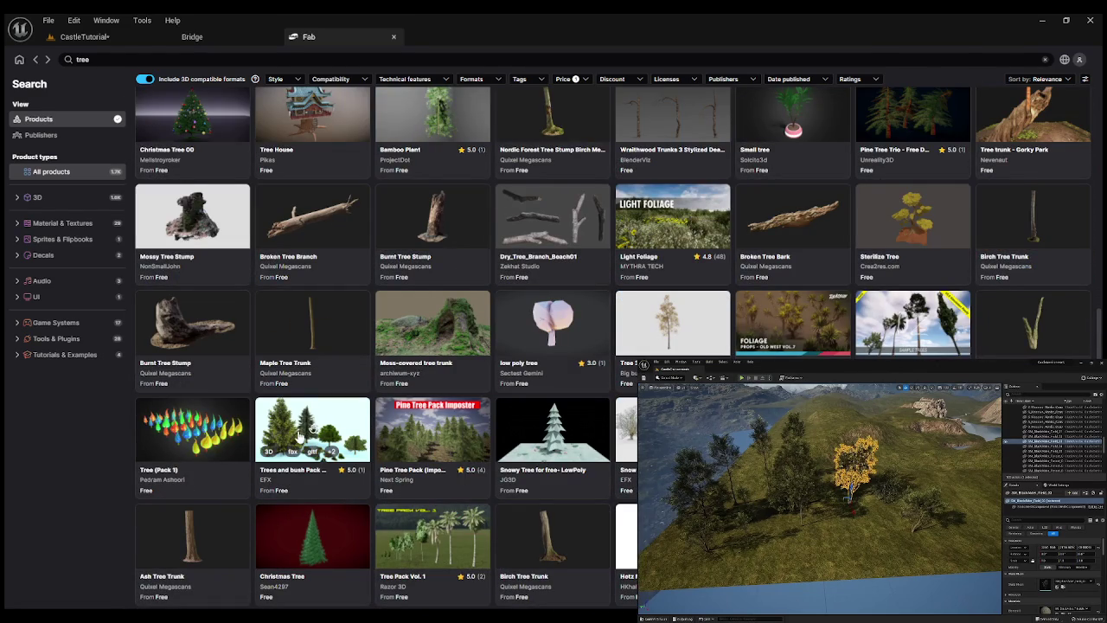
scroll(285, 421, "down", 3)
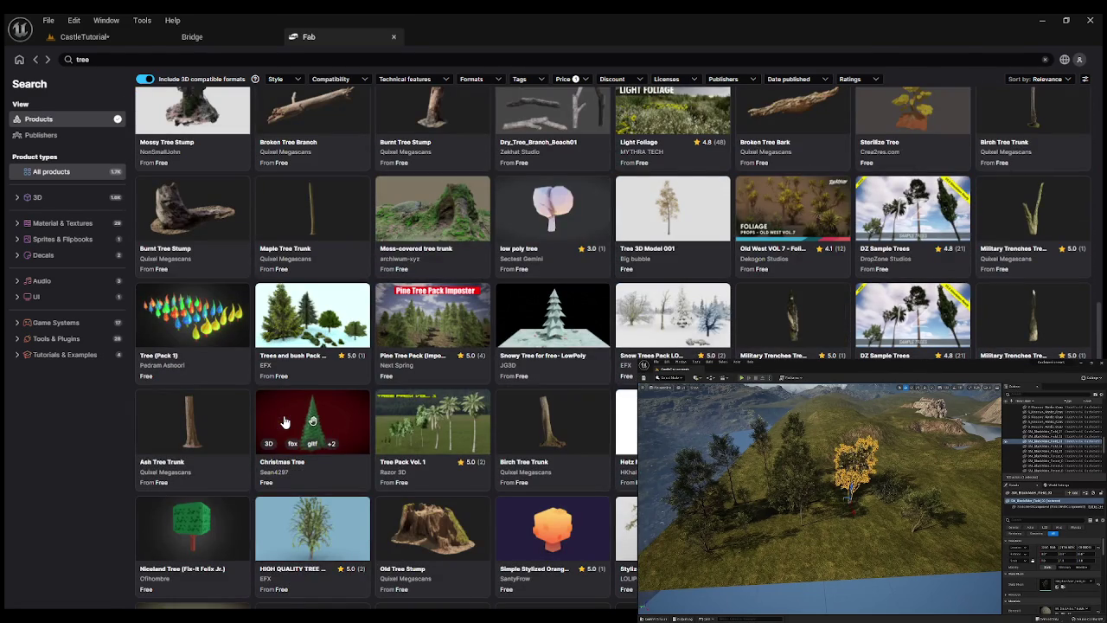
left_click(433, 433)
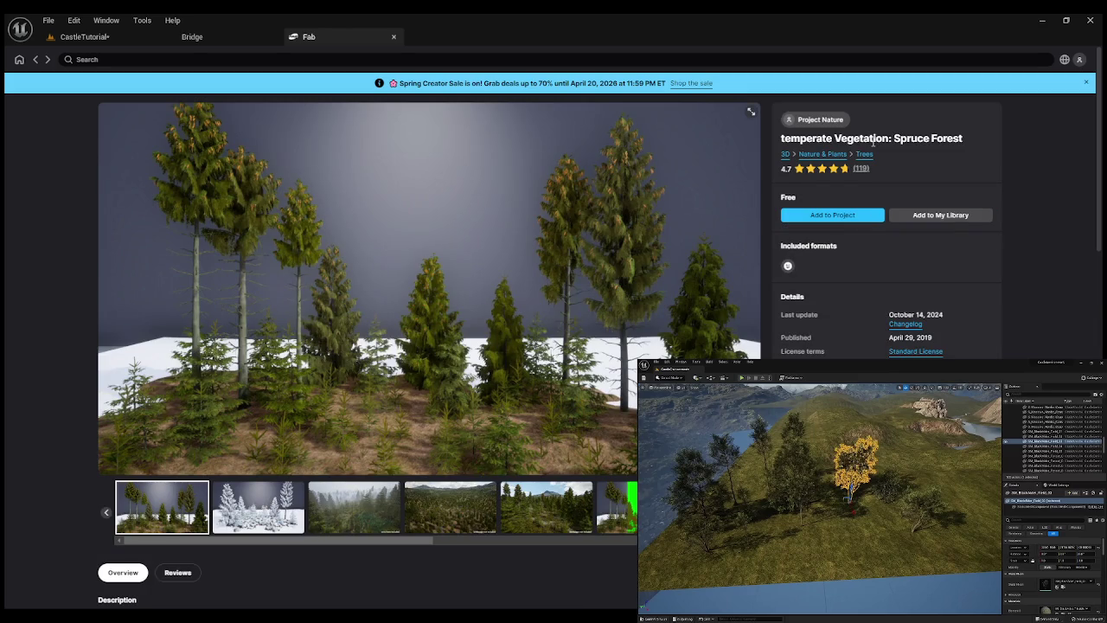
Add the Spruce Forest pack to the project as version 5.4, accepting the EULA, then return to CastleTutorial.
left_click(854, 216)
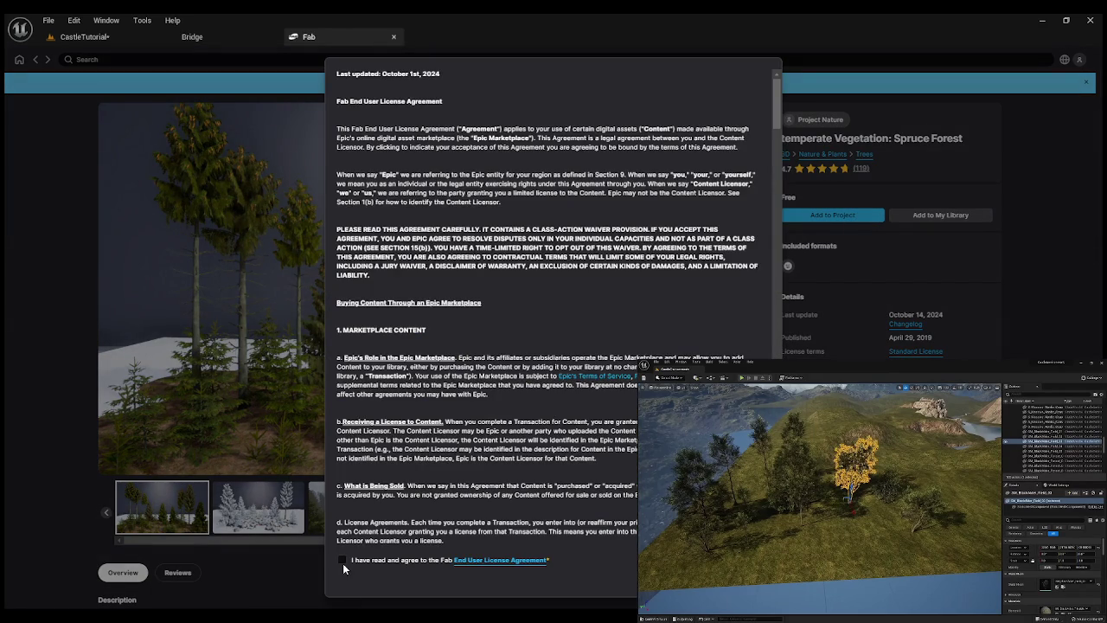
left_click(342, 559)
left_click(735, 560)
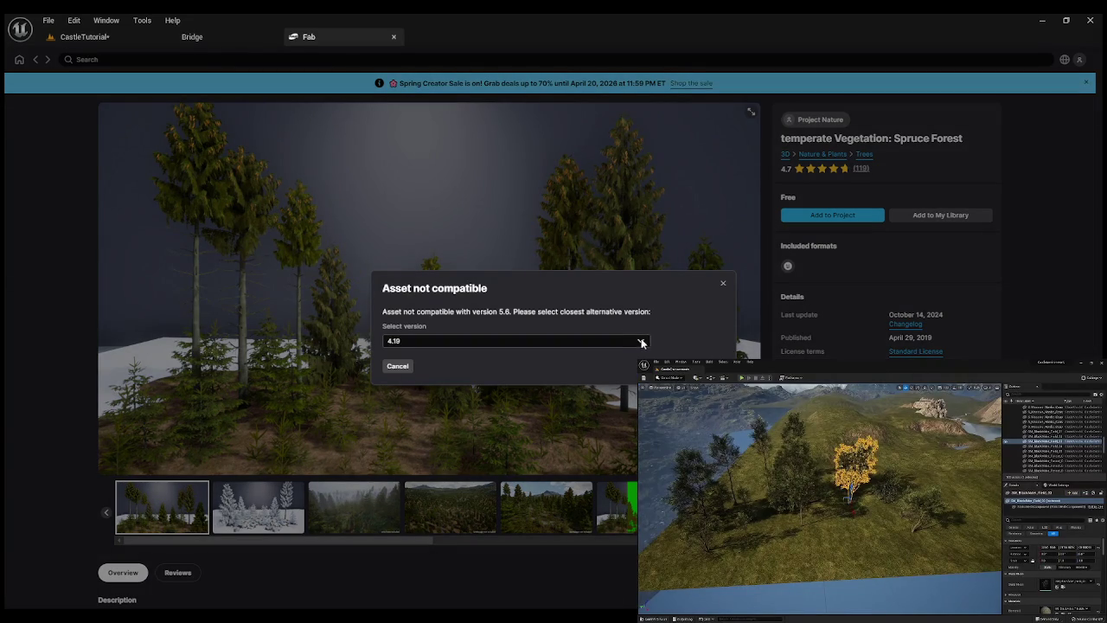
left_click(641, 344)
left_click(641, 343)
left_click(641, 344)
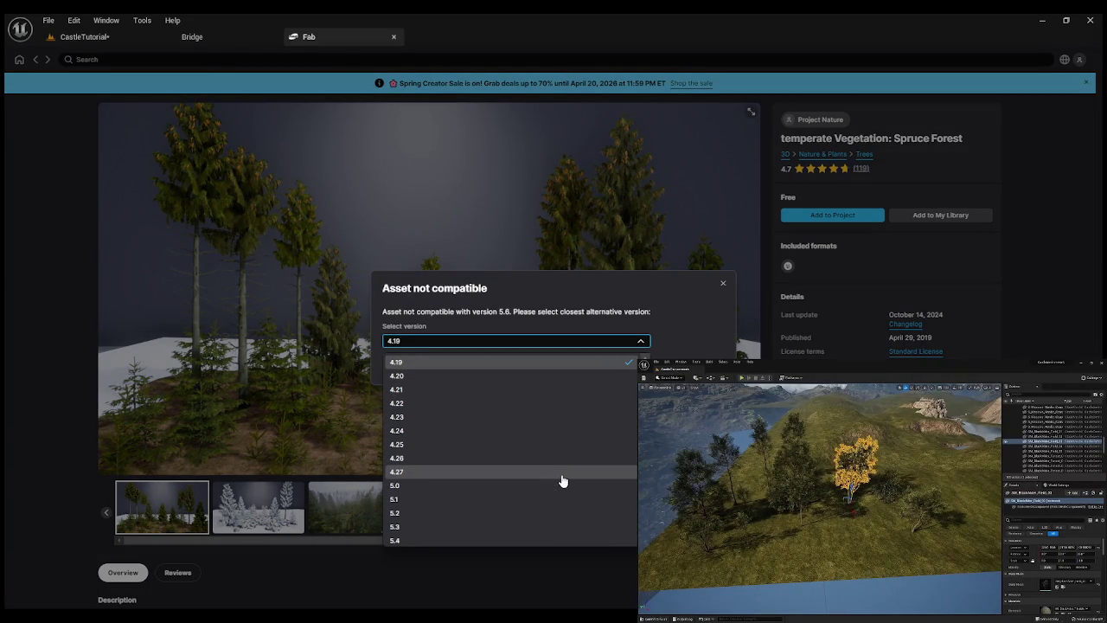
left_click(496, 541)
key("Escape")
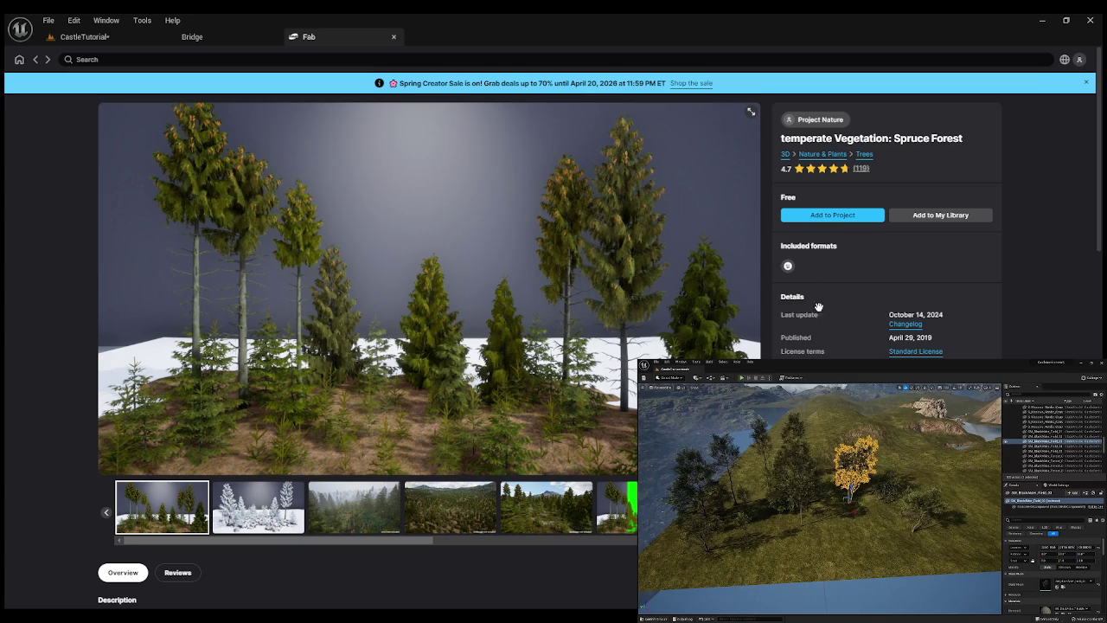
left_click(82, 36)
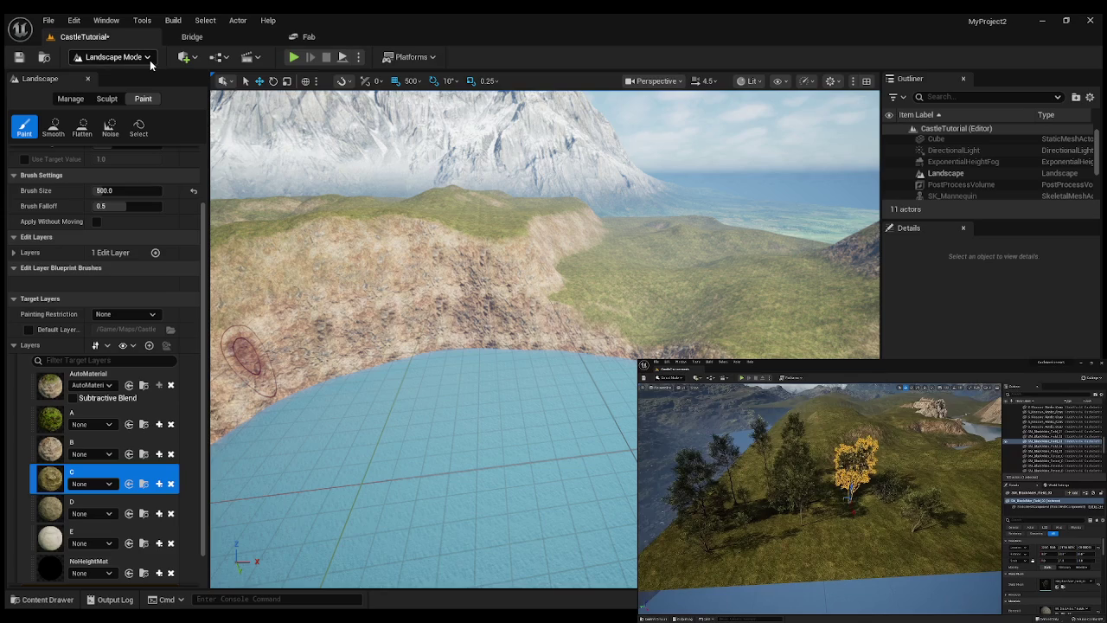
Enter Foliage mode and inspect the spruce pack's ExampleContent/Summer and Map folders in the Content Drawer.
key("shift+3")
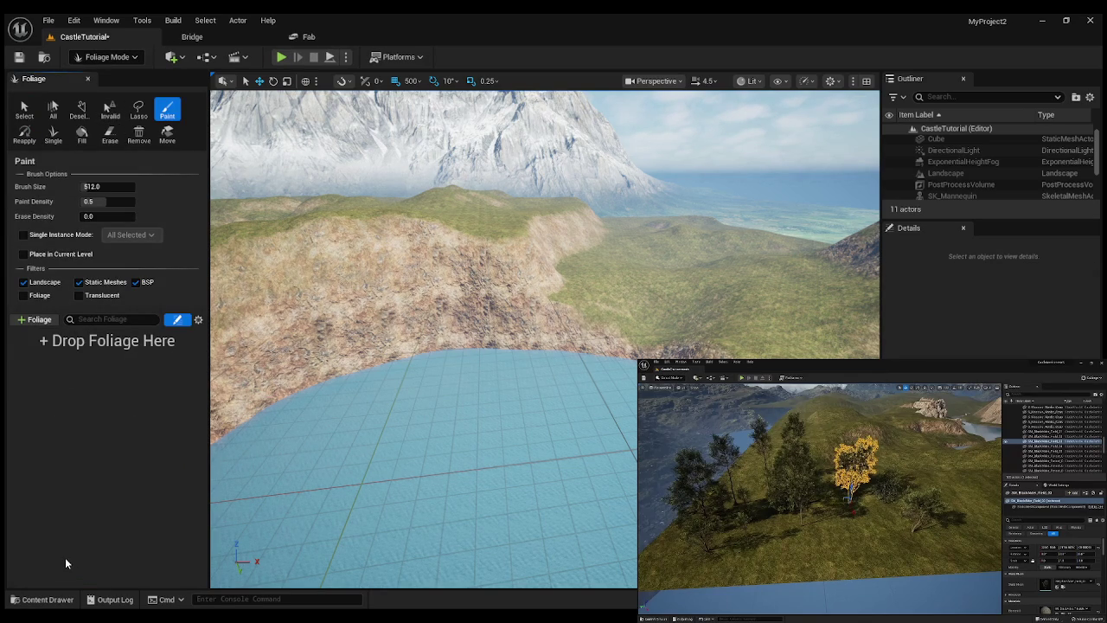
key("ctrl+space")
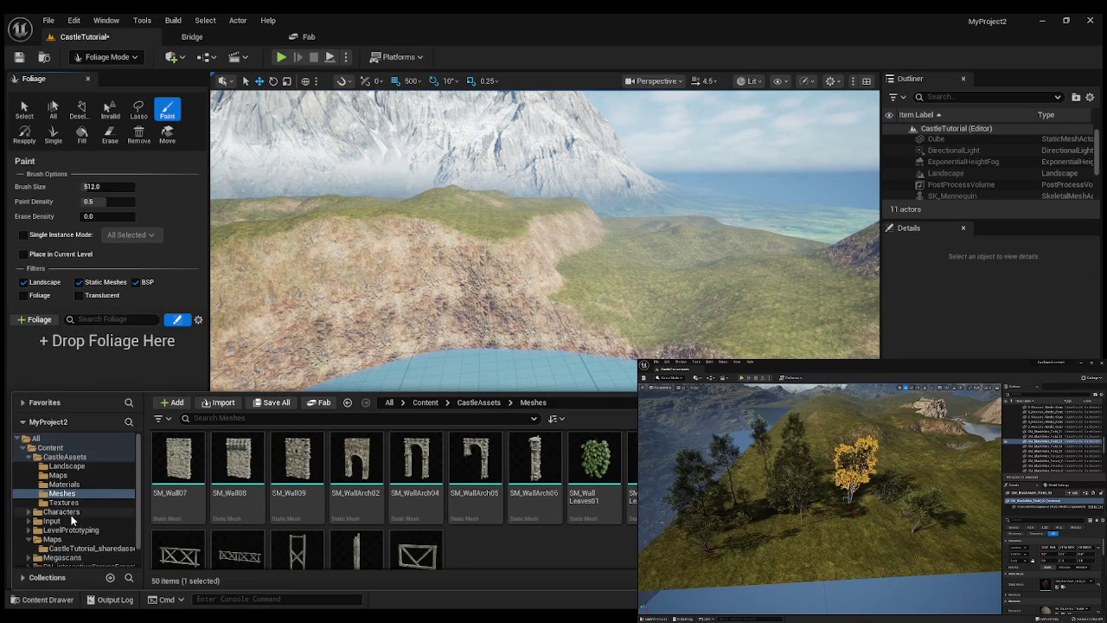
scroll(78, 551, "down", 1)
left_click(79, 544)
left_click(179, 485)
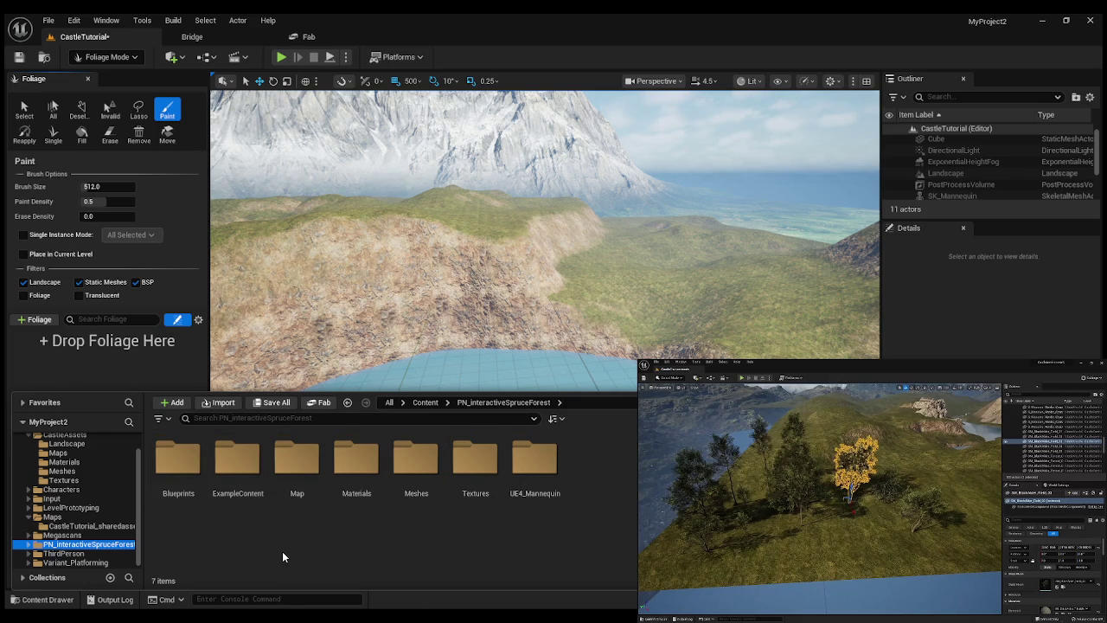
double_click(233, 486)
double_click(199, 485)
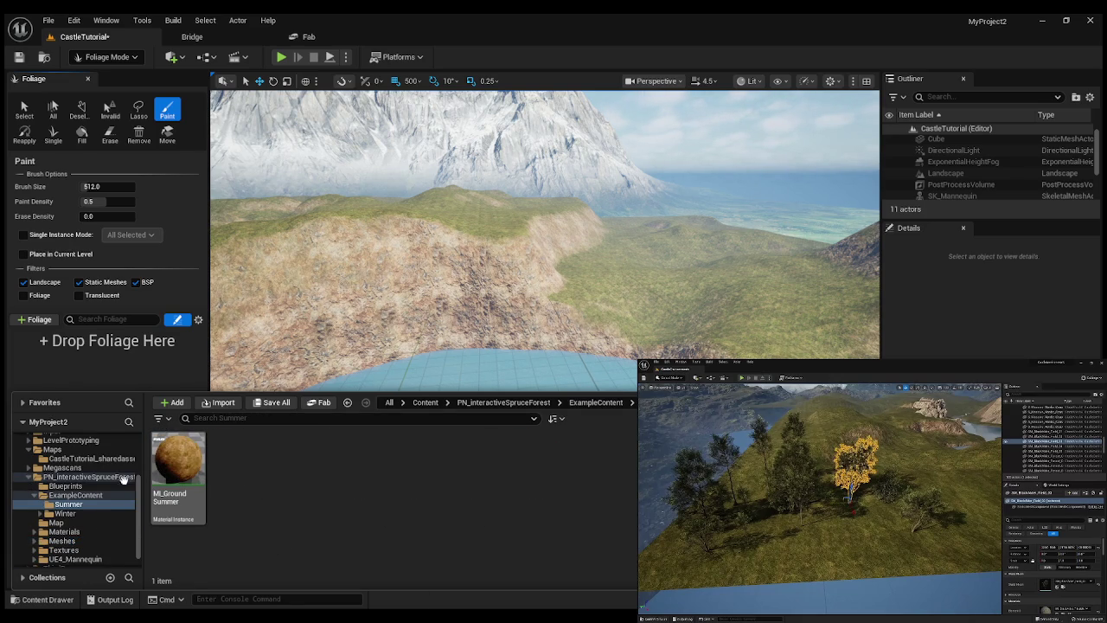
left_click(67, 478)
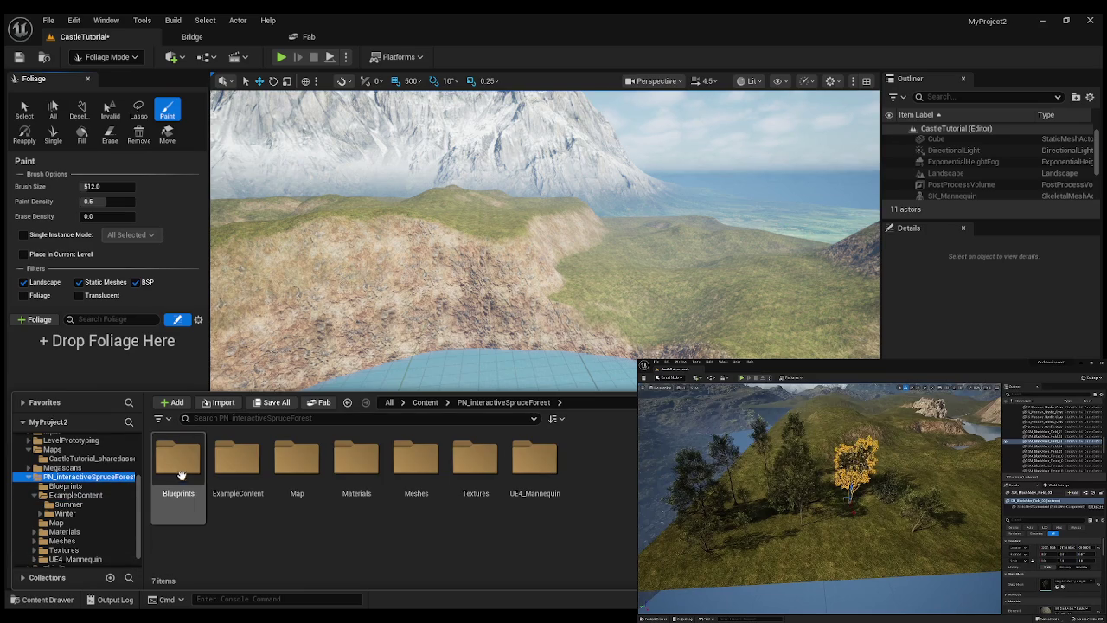
double_click(297, 467)
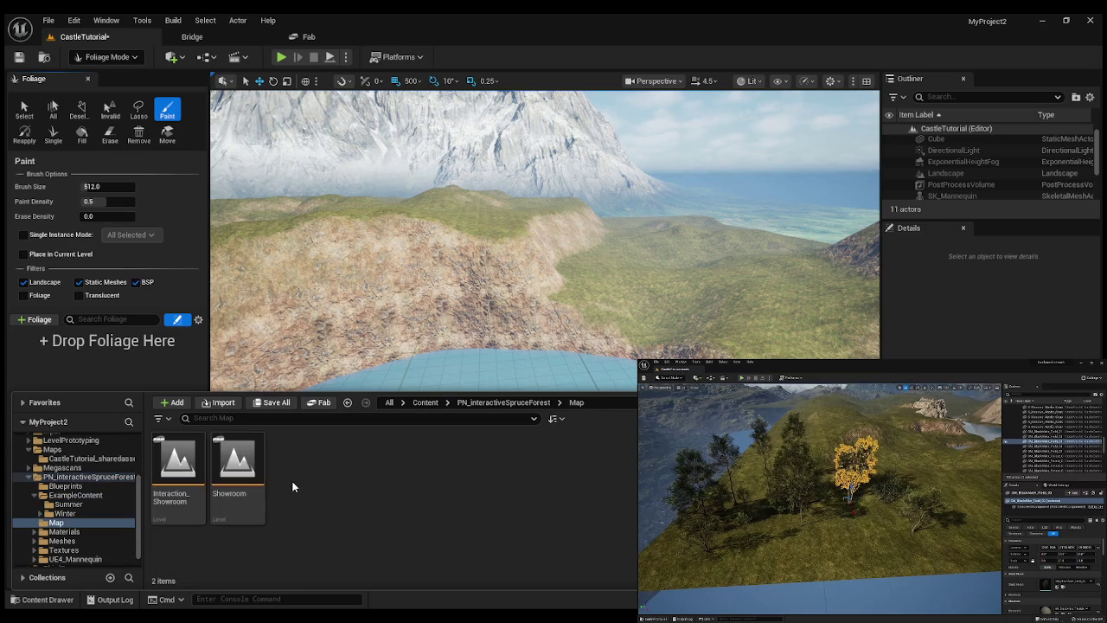
left_click(78, 477)
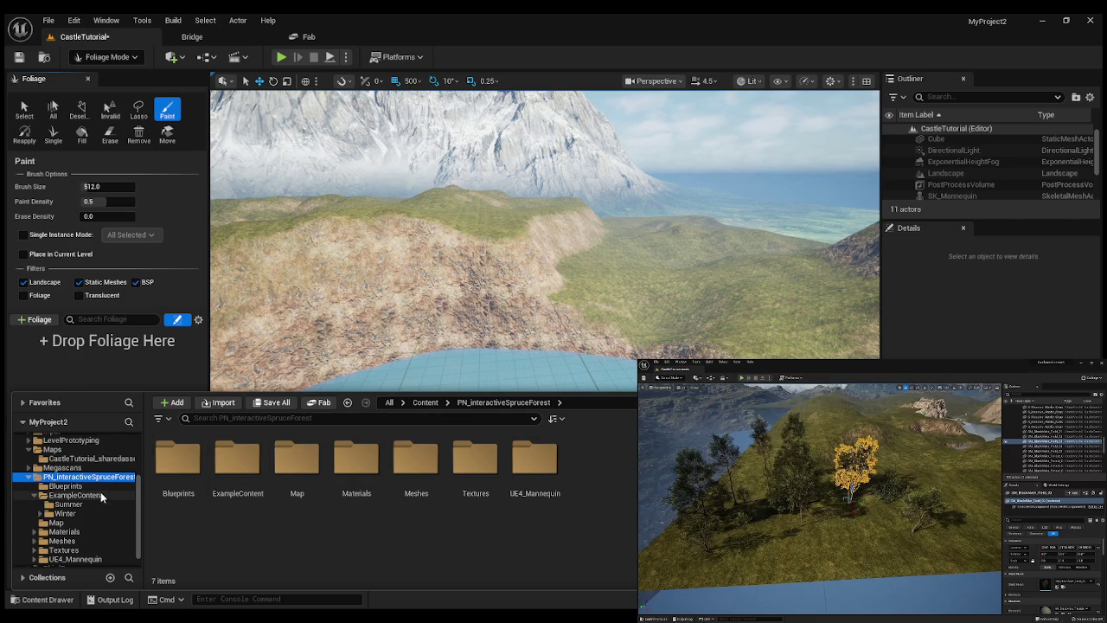
Check the pack's Megascans Surfaces, UE4_Mannequin and Textures folders, then open its Meshes folder.
left_click(64, 471)
double_click(178, 459)
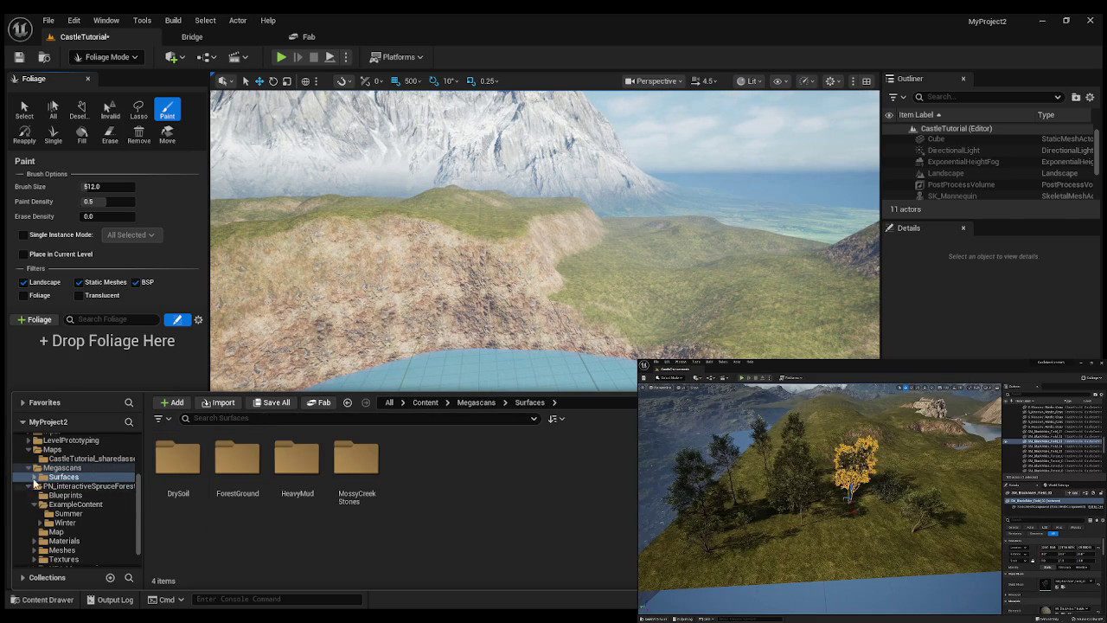
left_click(61, 467, "ctrl")
left_click(29, 467)
left_click(28, 476)
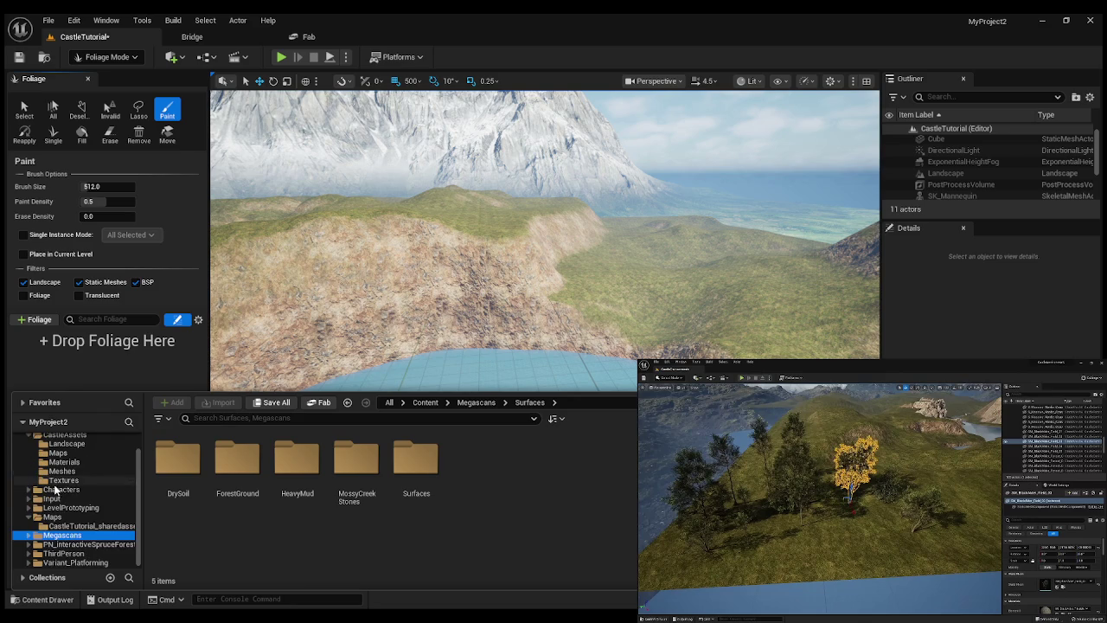
left_click(82, 546)
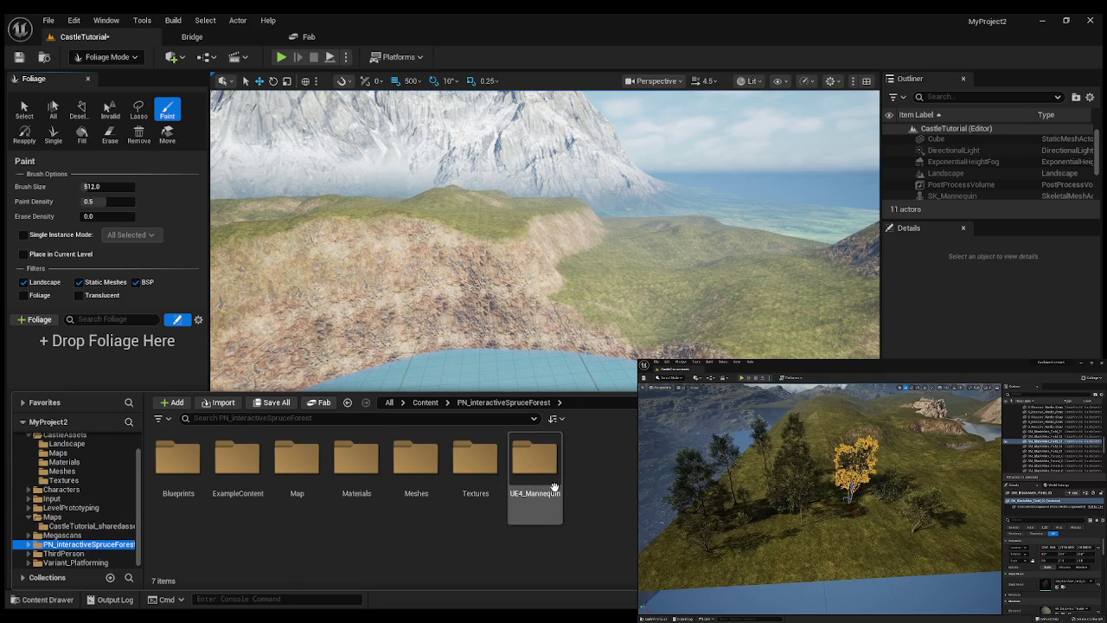
double_click(553, 478)
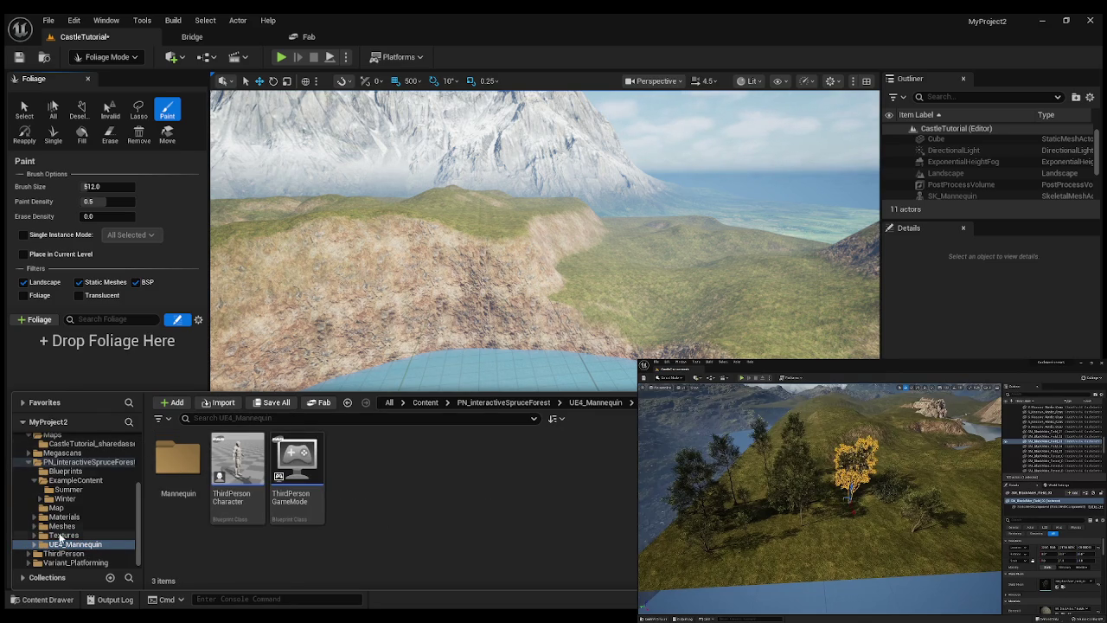
left_click(86, 462)
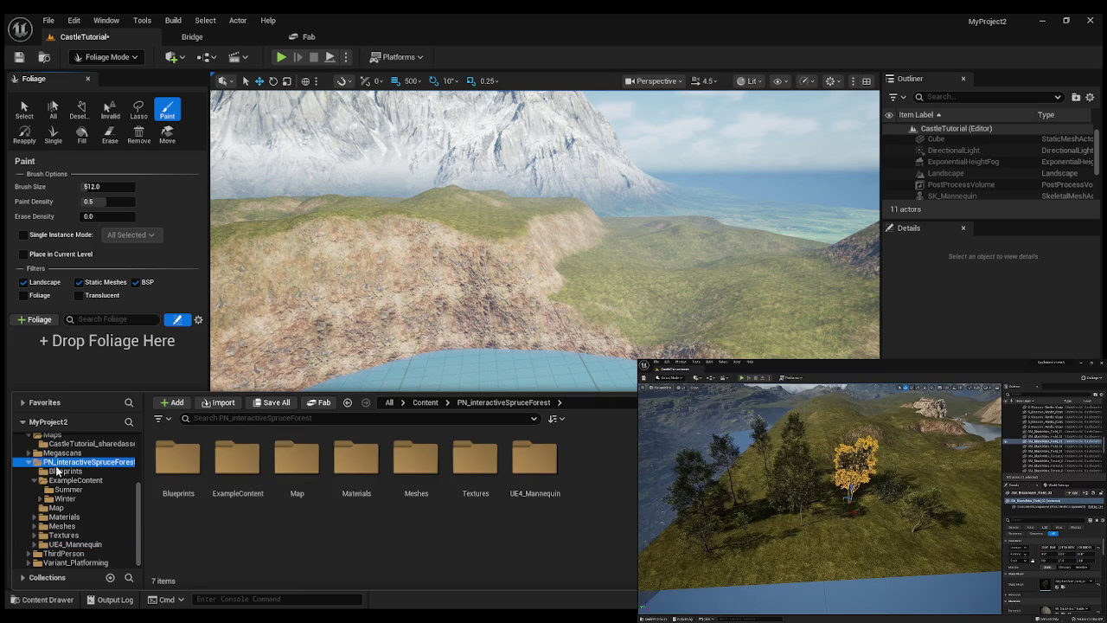
double_click(484, 478)
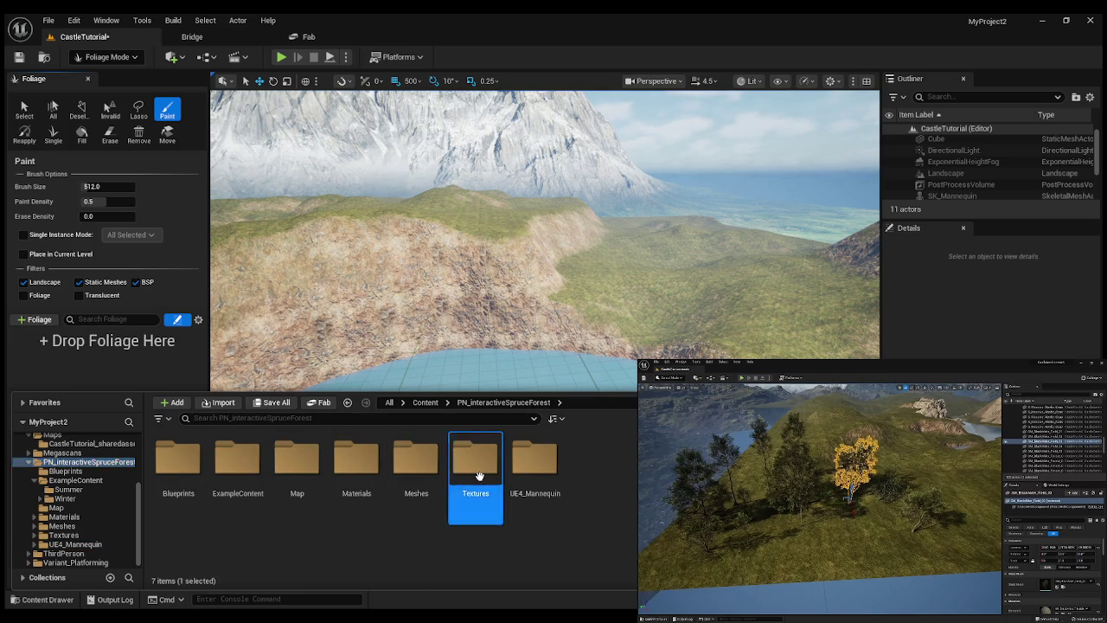
left_click(60, 525)
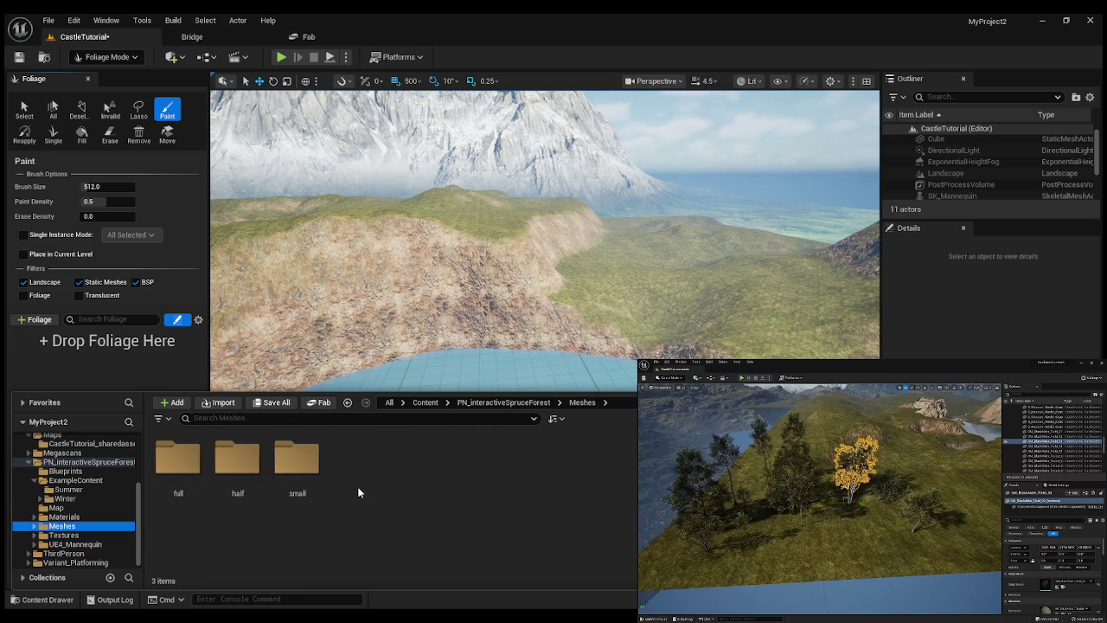
Add spruce_full_03 from Meshes > full > high as a new foliage type.
double_click(177, 459)
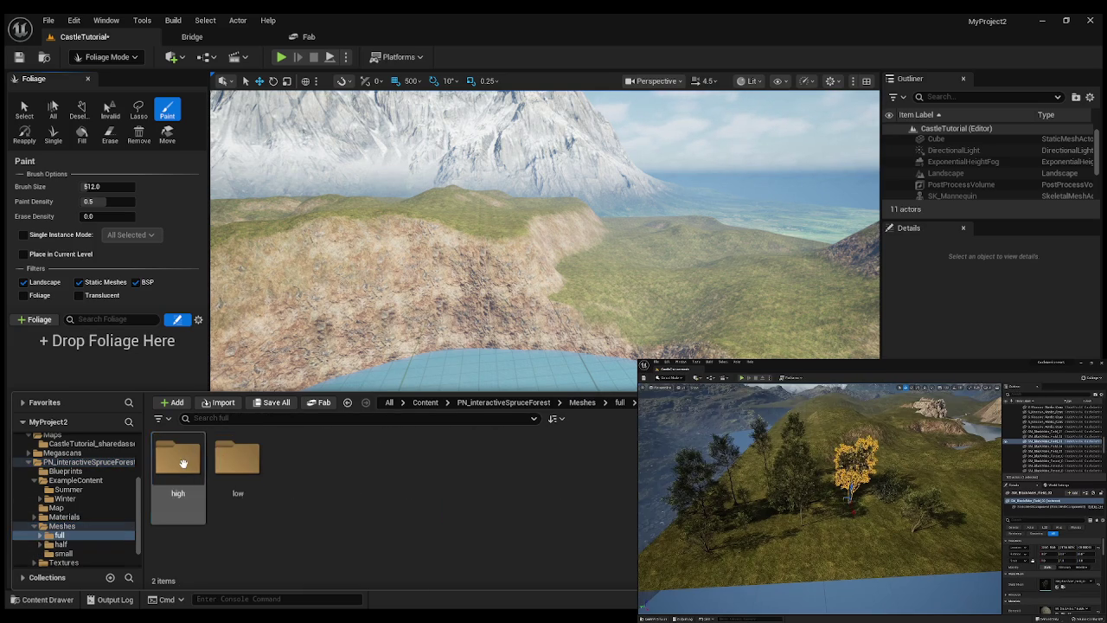
double_click(178, 463)
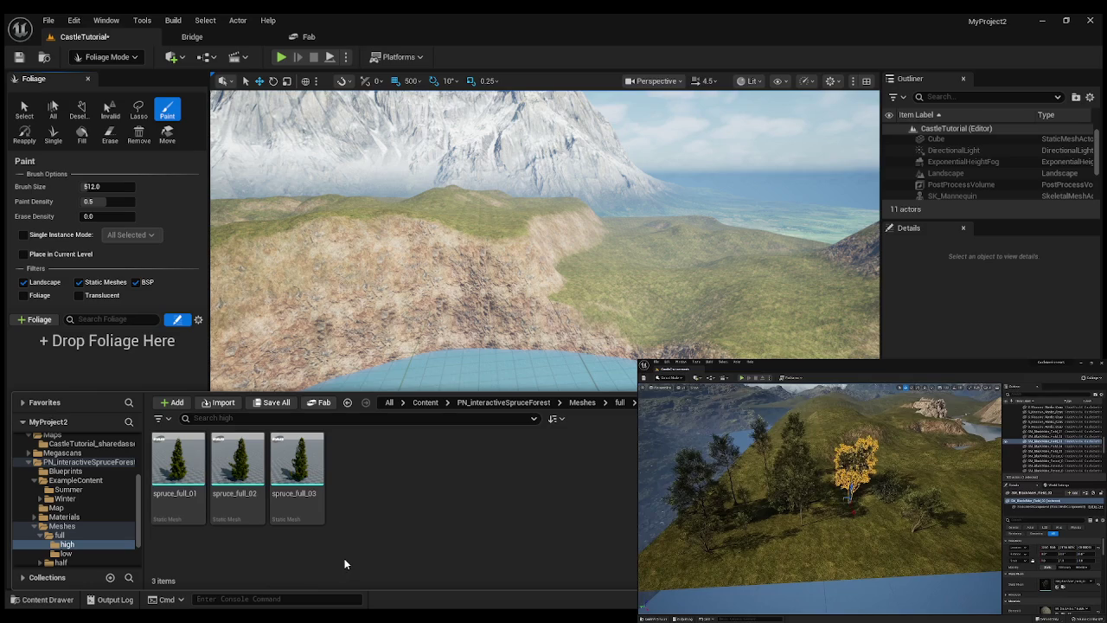
mouse_move(296, 495)
left_mouse_down()
mouse_move(97, 355)
mouse_move(177, 408)
mouse_move(179, 432)
left_mouse_up()
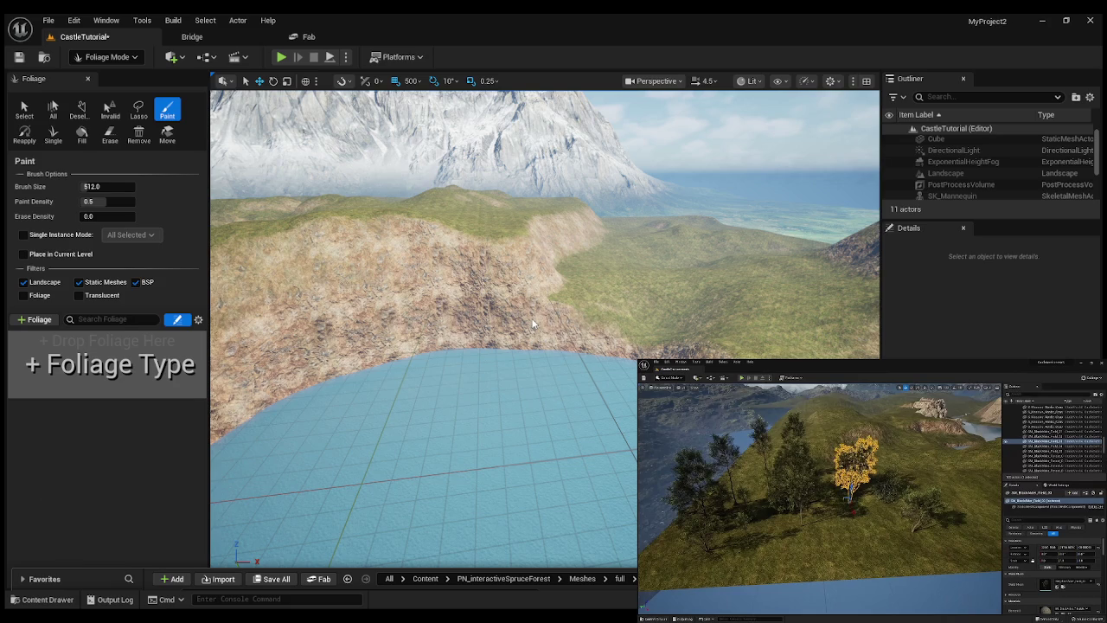
left_click_drag(532, 321, 87, 372)
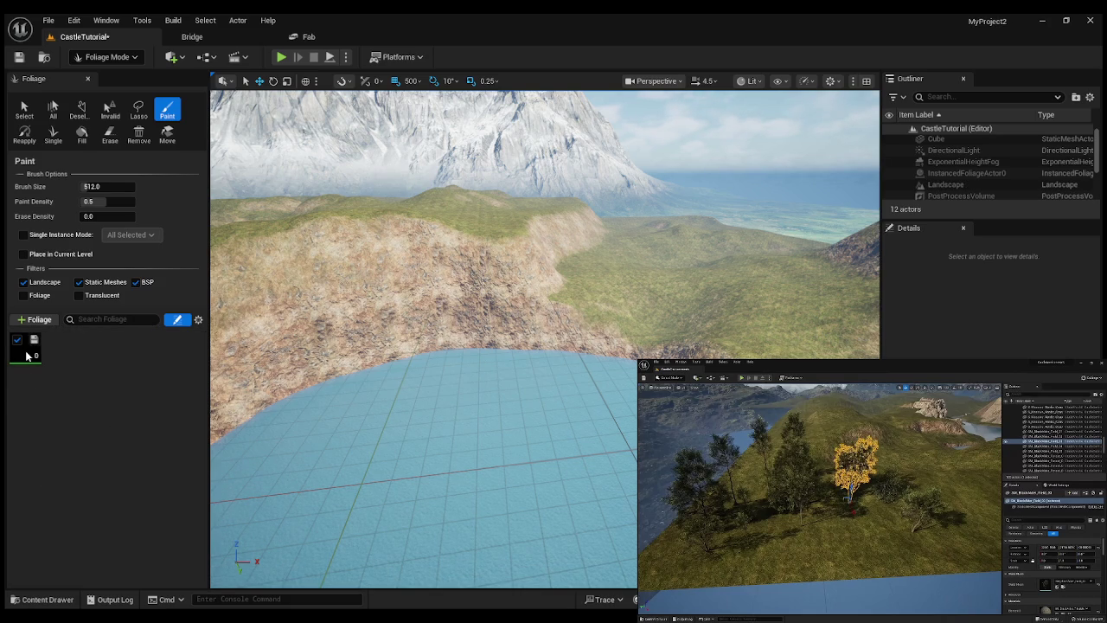
Add a low-detail mesh from Meshes > full > low as a second foliage type.
left_click(42, 599)
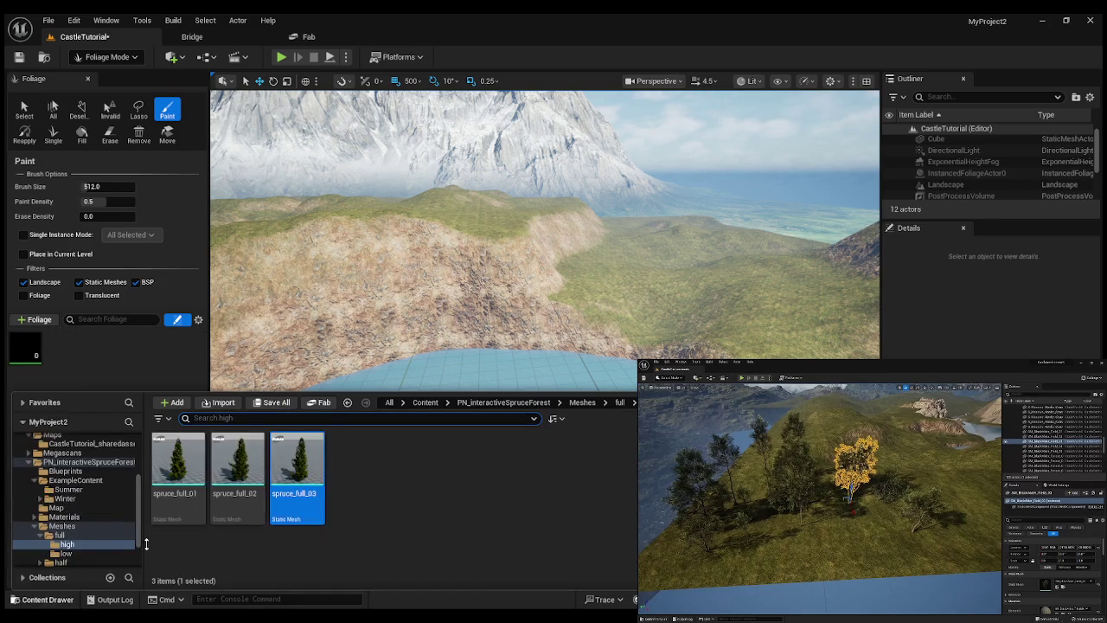
left_click(74, 546)
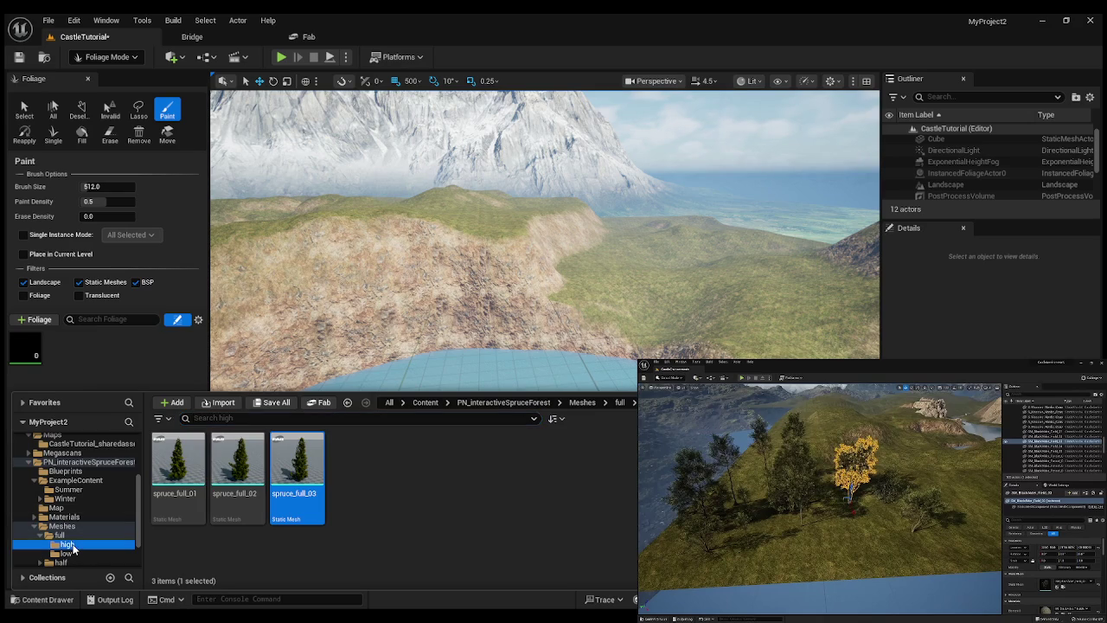
left_click(60, 536)
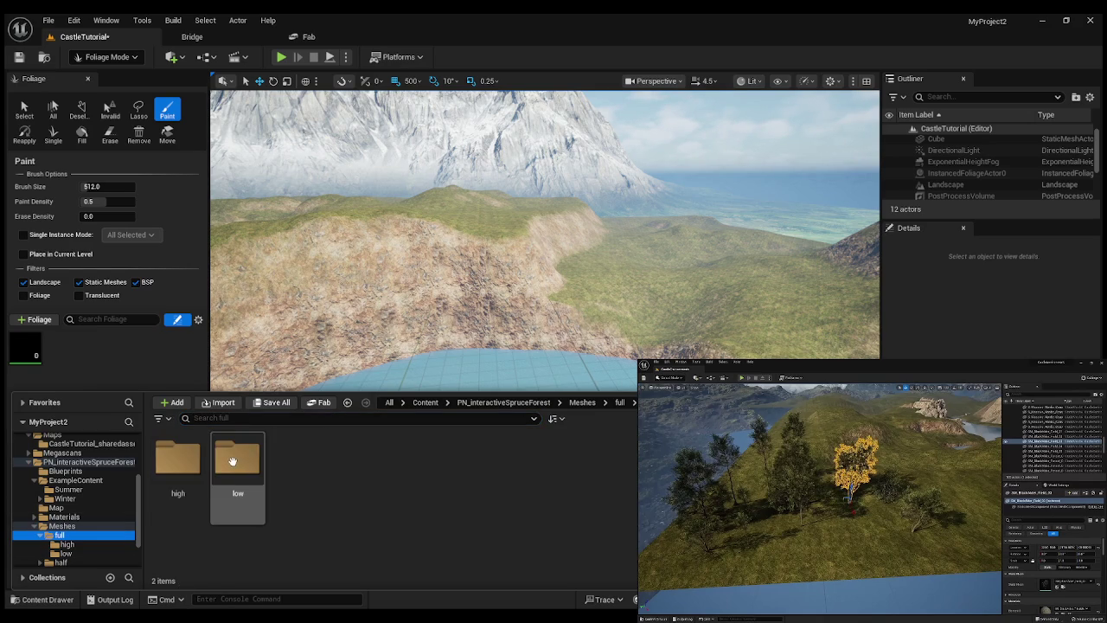
double_click(232, 461)
mouse_move(238, 476)
left_mouse_down()
mouse_move(110, 355)
mouse_move(118, 375)
mouse_move(39, 365)
mouse_move(36, 354)
left_mouse_up()
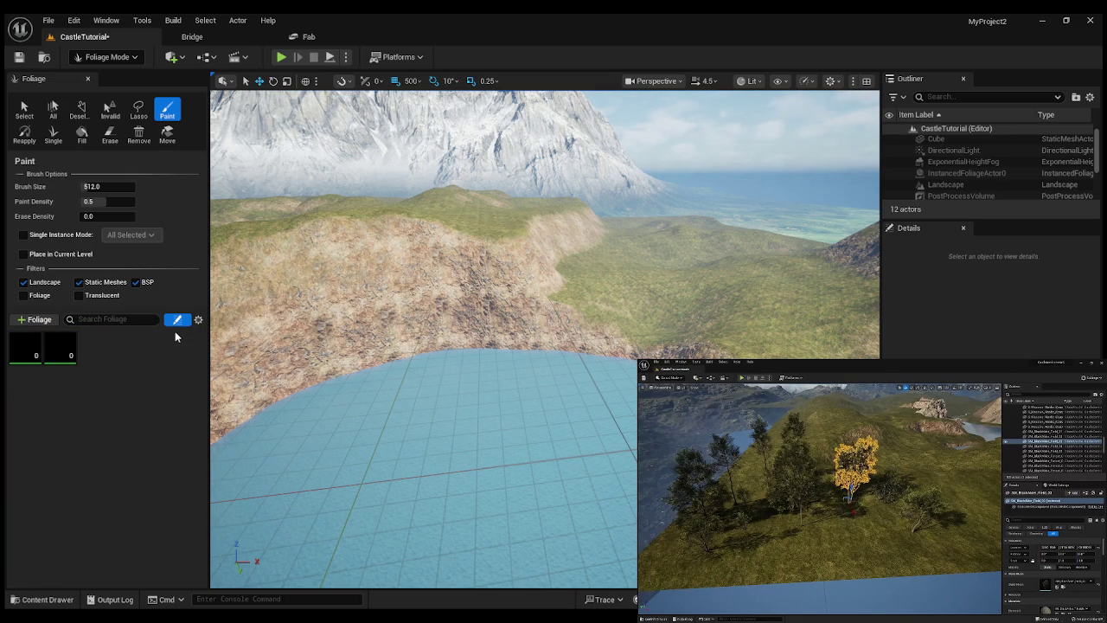
mouse_move(56, 350)
left_click(42, 599)
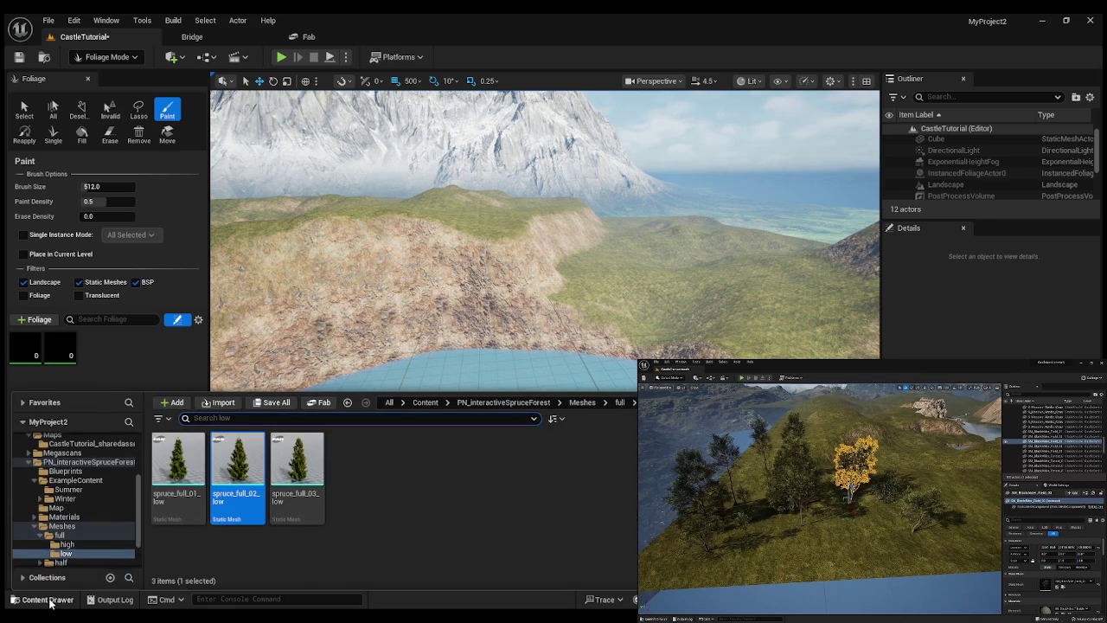
Add spruce_half_02 from Meshes > half > high as a foliage type.
left_click(55, 526)
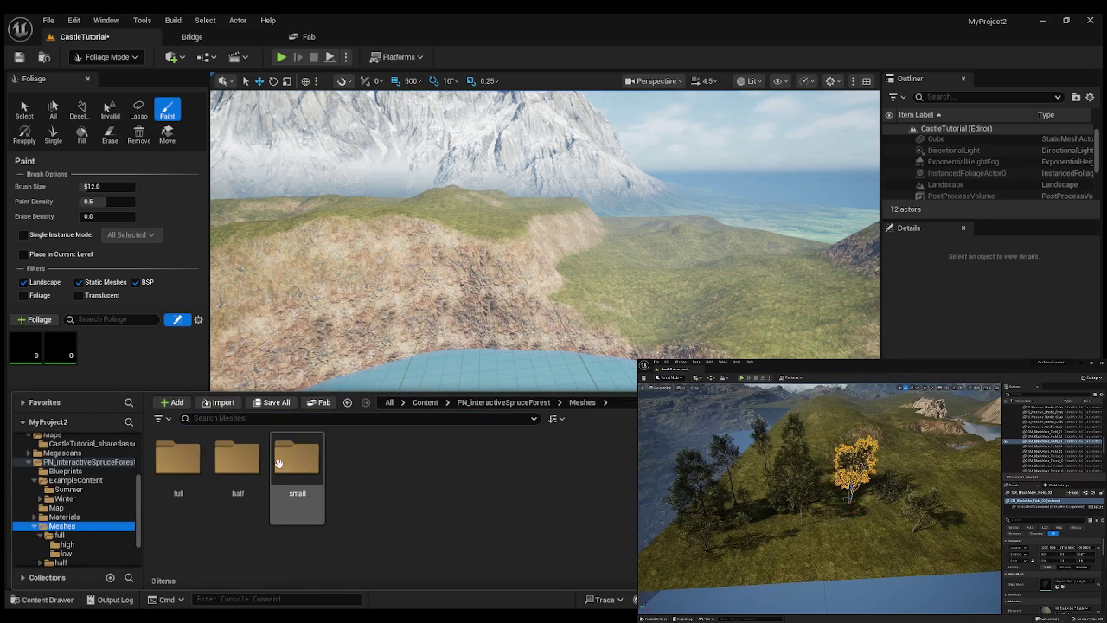
double_click(279, 464)
double_click(197, 461)
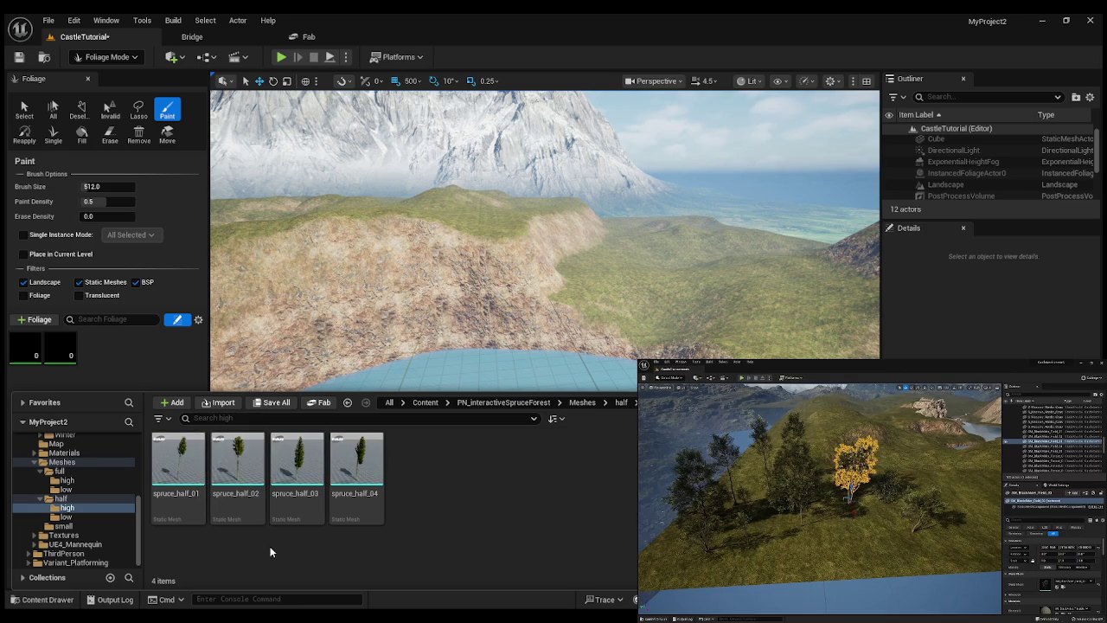
mouse_move(246, 462)
left_mouse_down()
mouse_move(126, 357)
mouse_move(116, 583)
mouse_move(51, 608)
left_mouse_up()
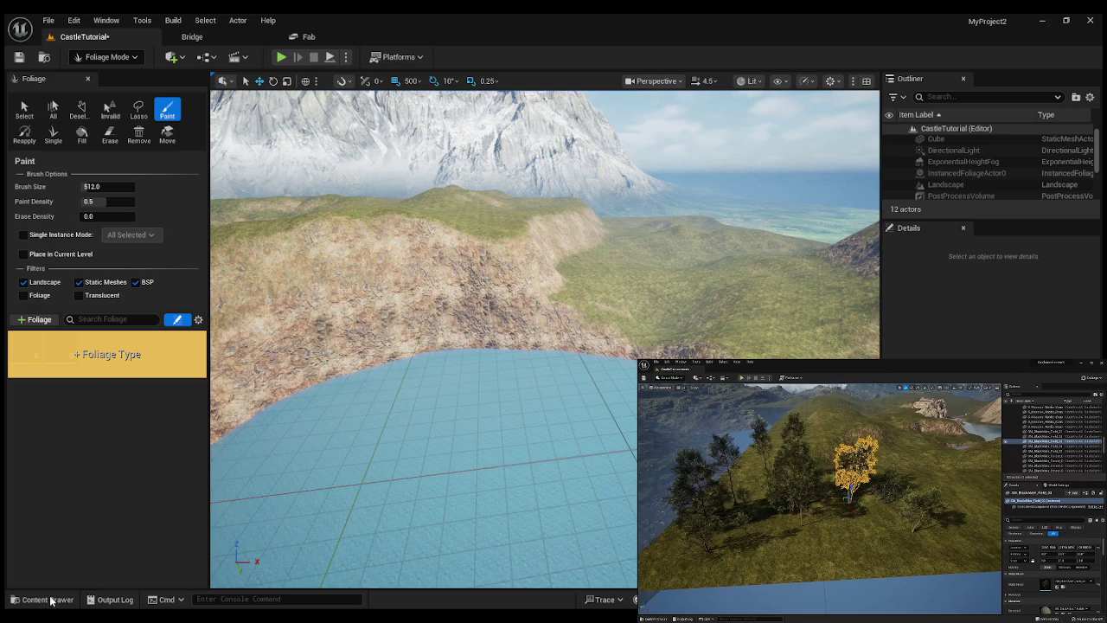
Add spruce_half_03 as a foliage type, making four in the palette.
left_click(51, 600)
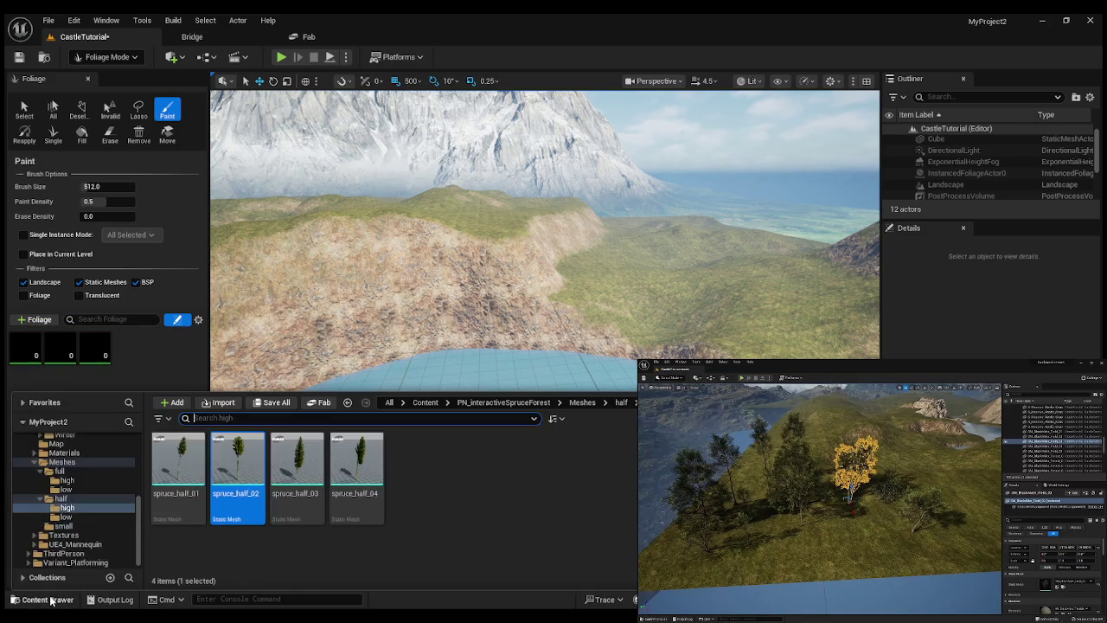
left_click_drag(311, 467, 130, 370)
mouse_move(31, 600)
left_mouse_down()
mouse_move(39, 609)
mouse_move(40, 598)
left_mouse_up()
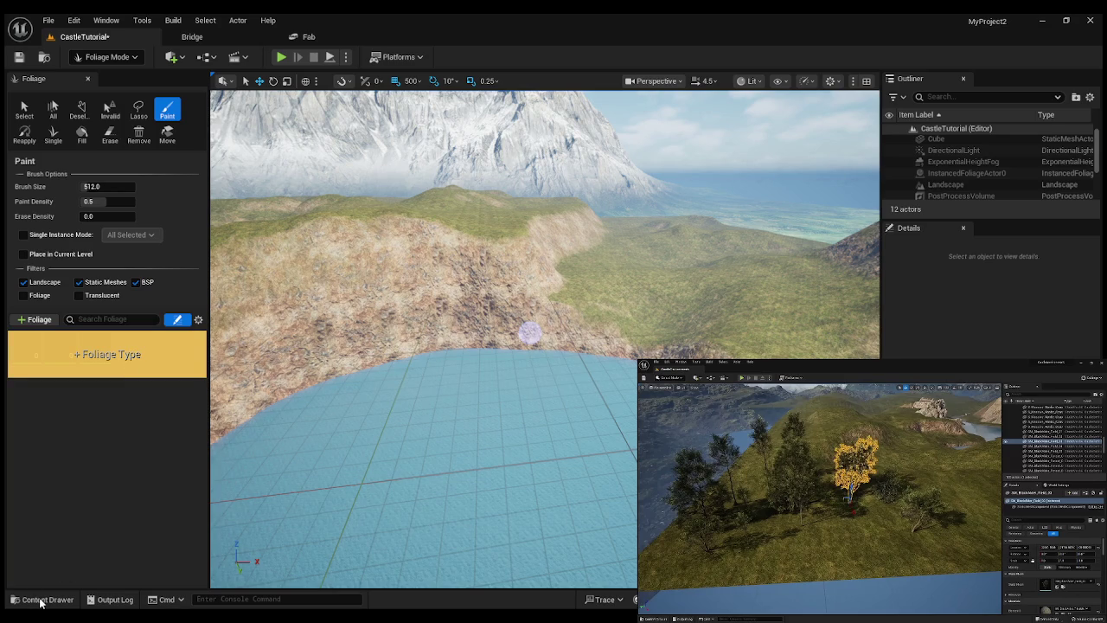
mouse_move(40, 603)
left_mouse_down()
mouse_move(416, 350)
mouse_move(9, 265)
mouse_move(43, 138)
mouse_move(67, 392)
mouse_move(536, 230)
left_mouse_up()
left_click_drag(75, 455, 74, 455)
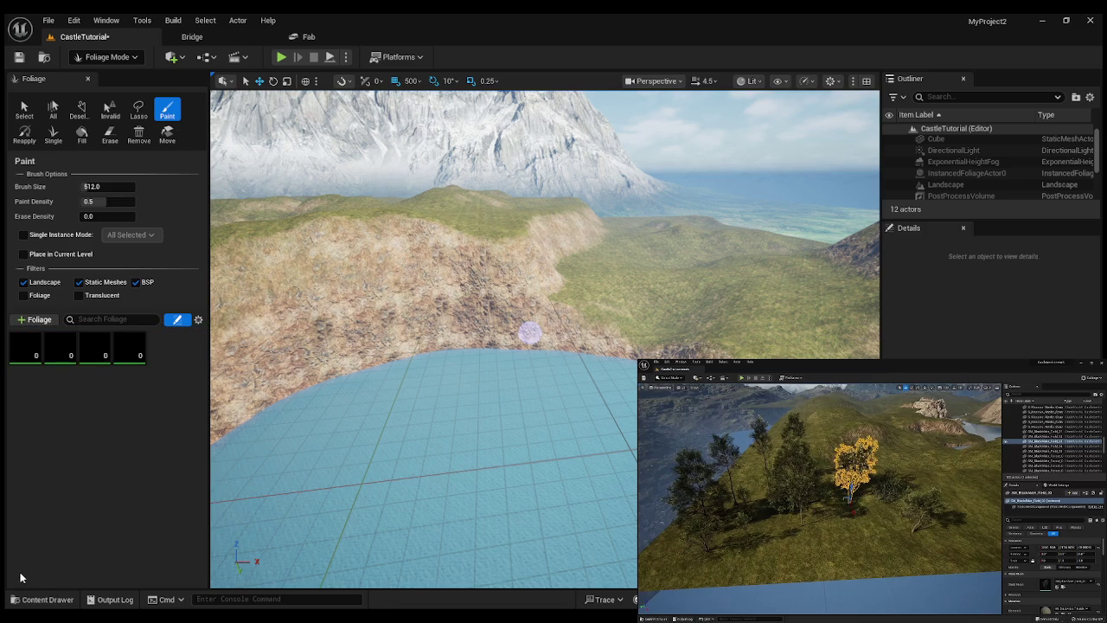
Look into the low-detail half spruce meshes, then open the small spruce meshes folder.
left_click(35, 601)
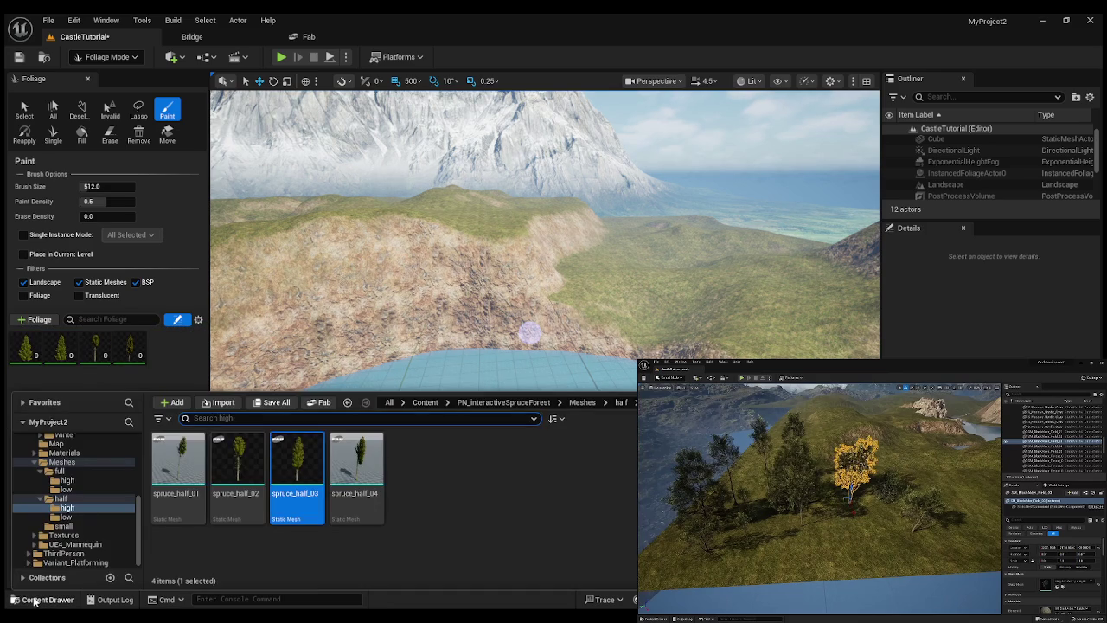
left_click(59, 499)
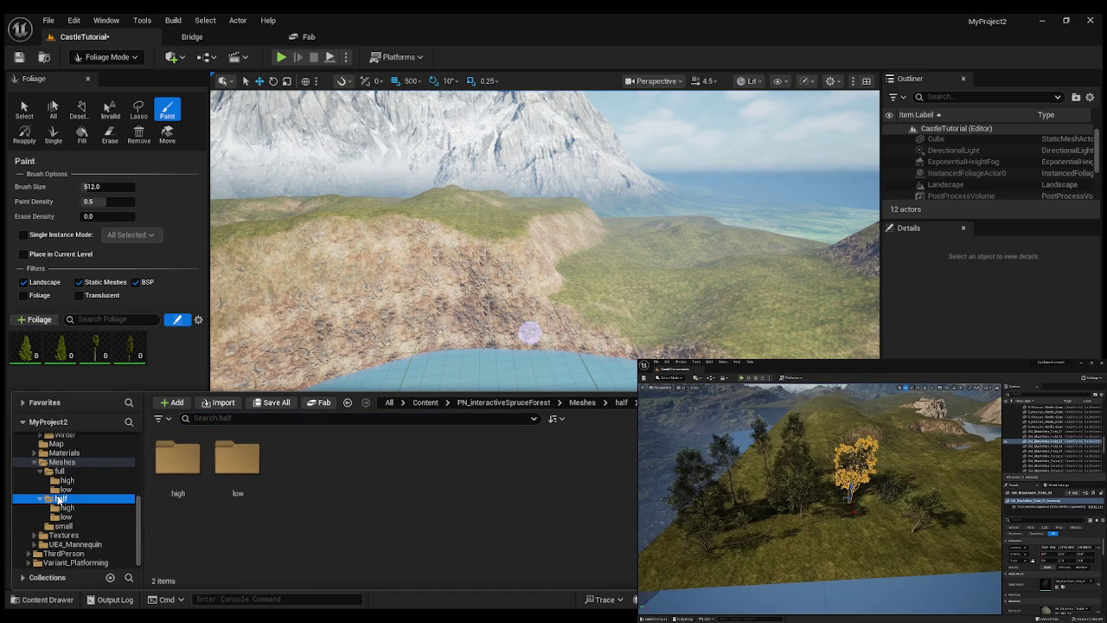
double_click(238, 458)
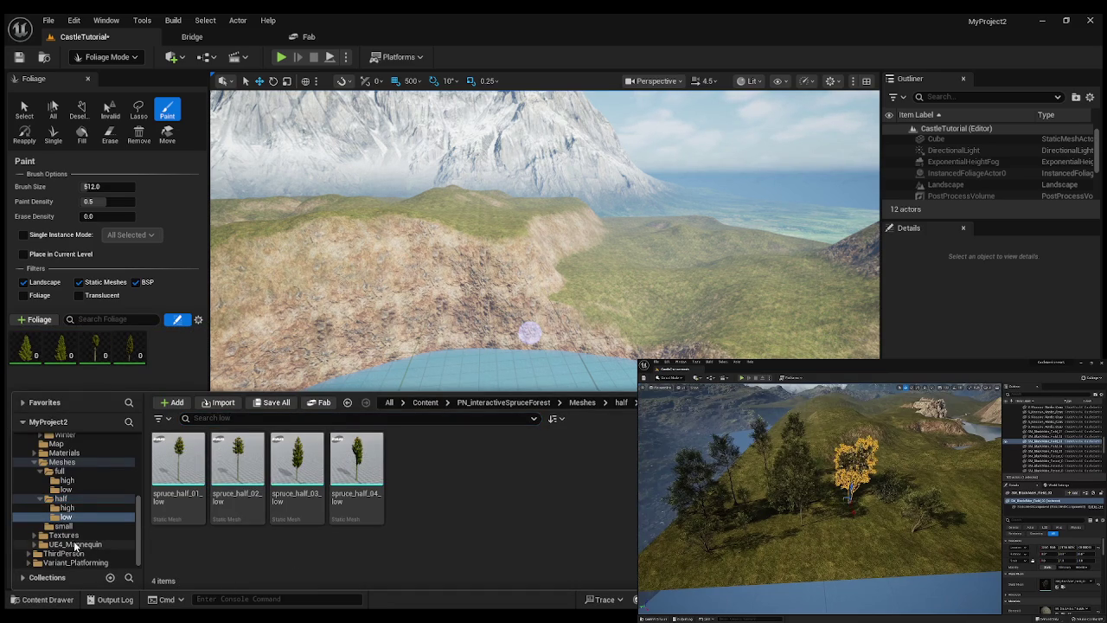
left_click(52, 526)
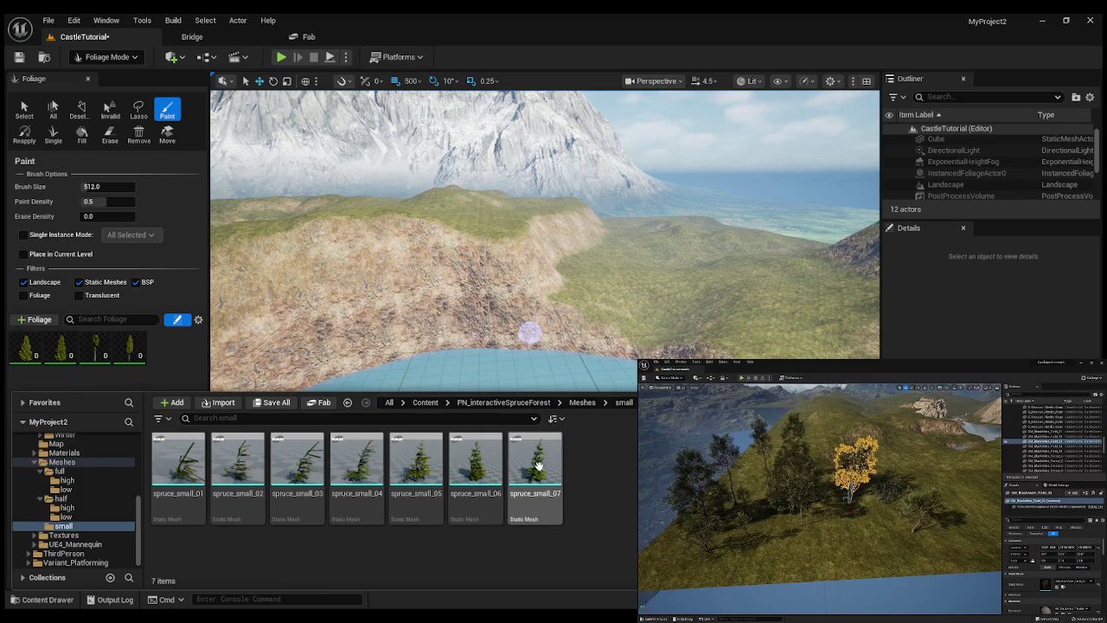
Add spruce_small_07 and spruce_small_06 as foliage types and swing the view to the grassy hill.
mouse_move(538, 465)
left_mouse_down()
mouse_move(309, 448)
mouse_move(167, 357)
left_mouse_up()
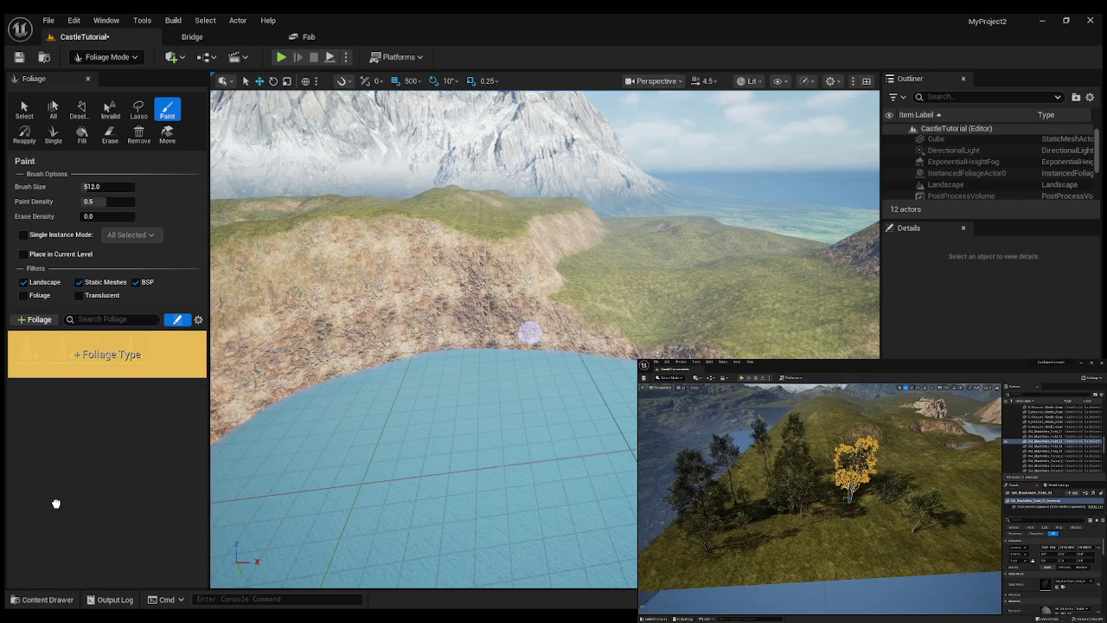
left_click_drag(56, 503, 56, 509)
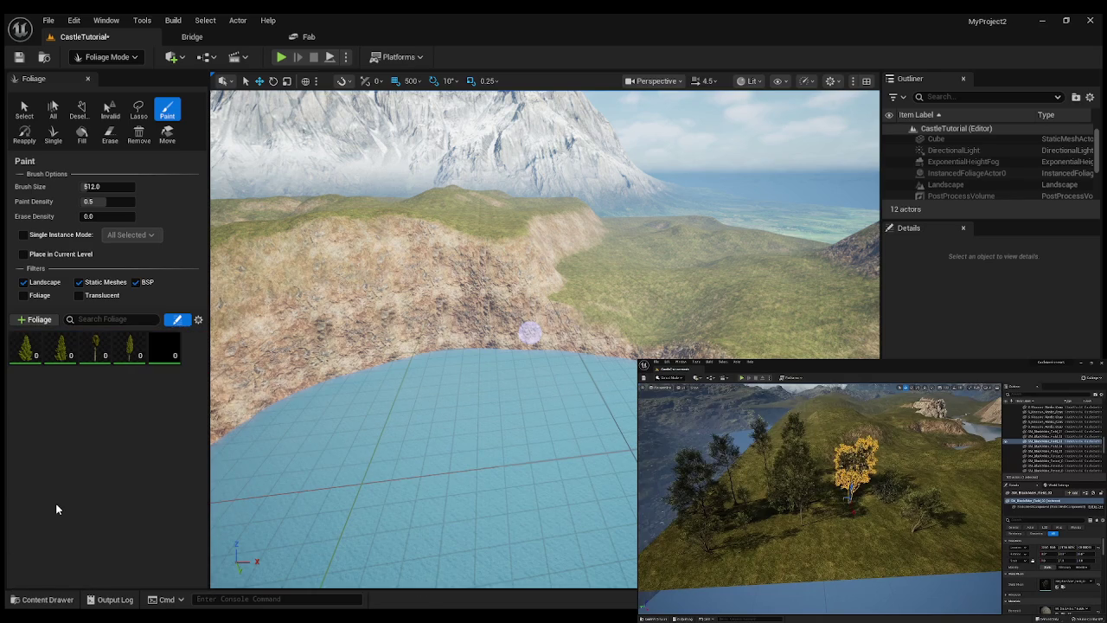
left_click(42, 600)
mouse_move(485, 475)
left_mouse_down()
mouse_move(424, 471)
mouse_move(122, 336)
left_mouse_up()
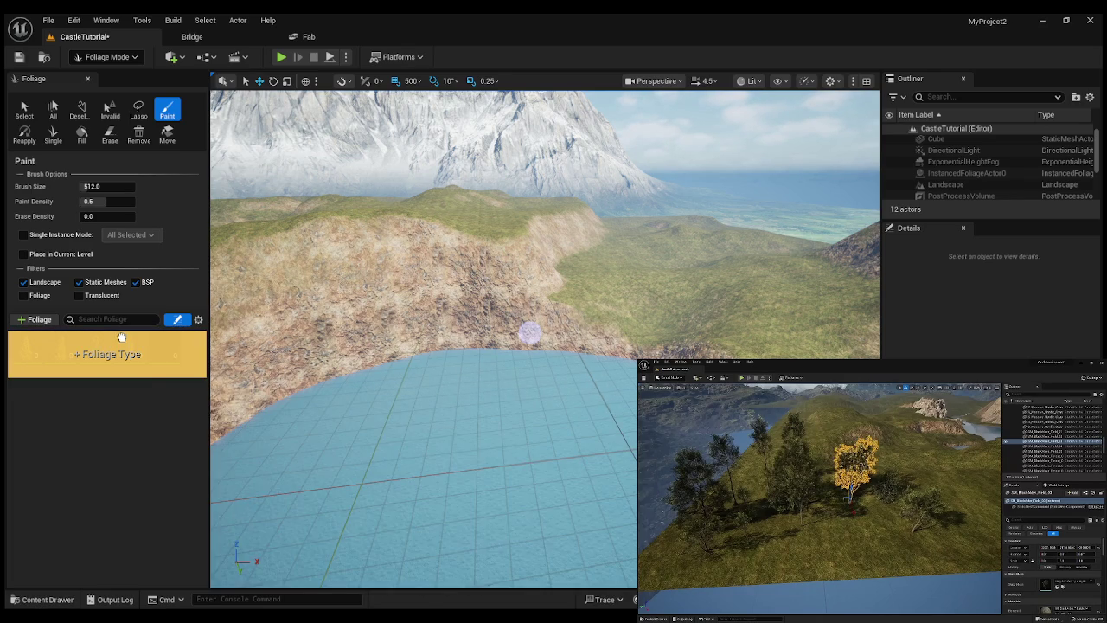
left_click_drag(170, 424, 170, 424)
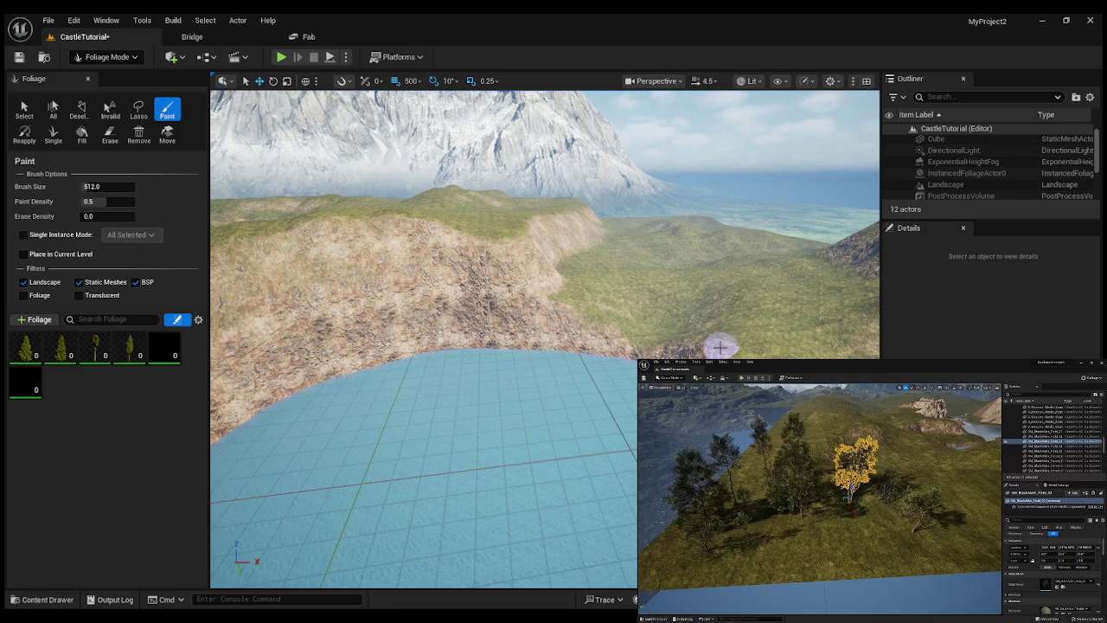
scroll(445, 368, "up", 5)
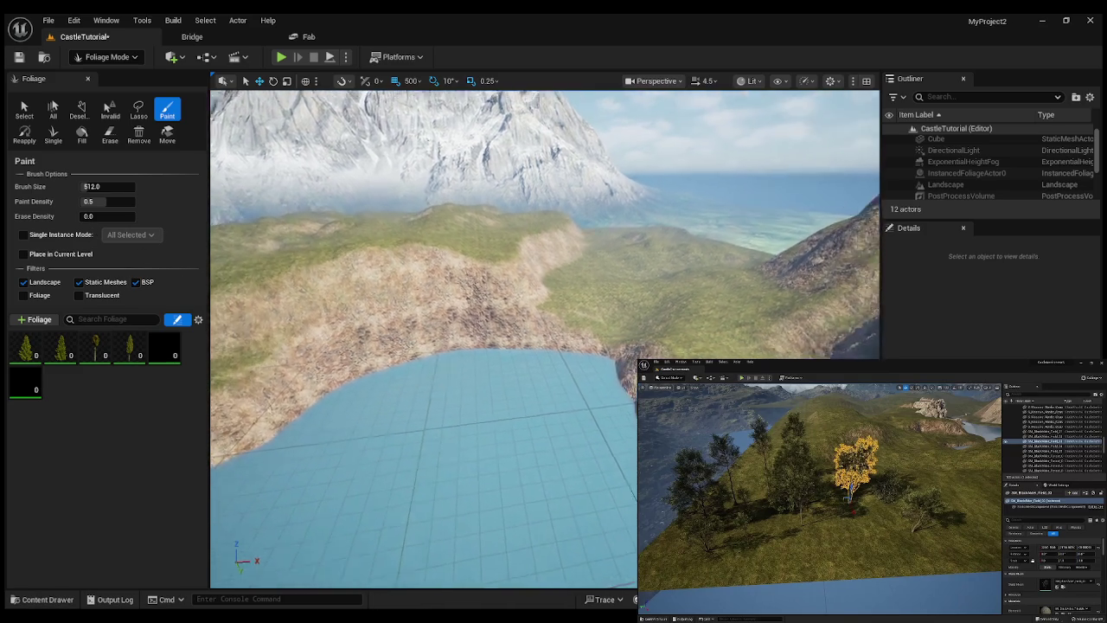
mouse_move(545, 337)
left_mouse_down()
mouse_move(442, 343)
mouse_move(545, 339)
mouse_move(544, 294)
mouse_move(545, 372)
left_mouse_up()
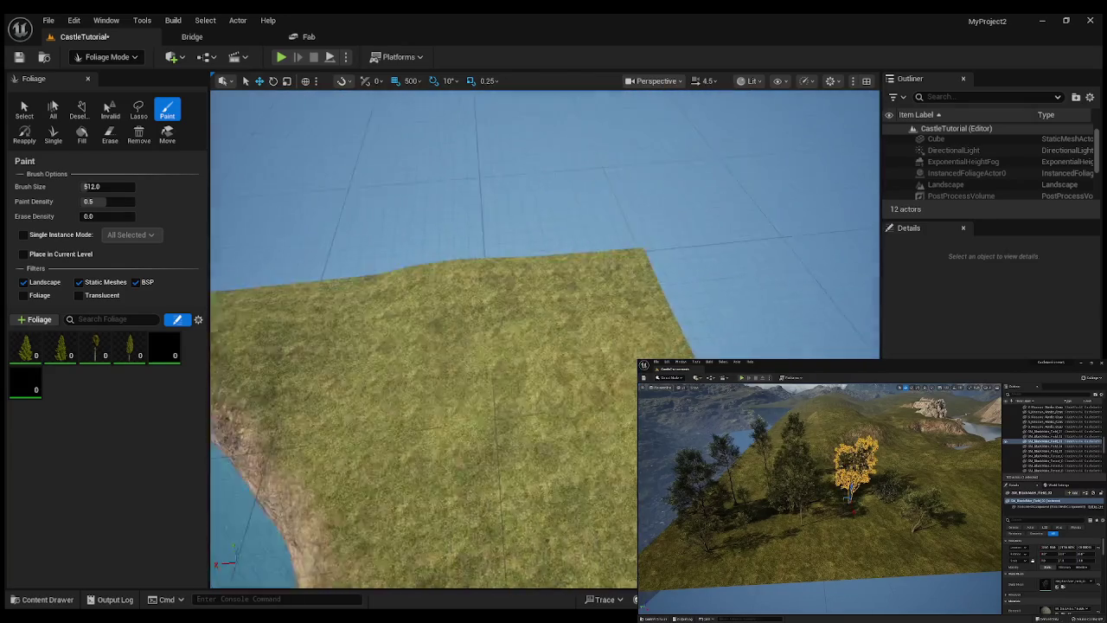
Paint spruces densely across the grassy hill crest at brush size 1000.
mouse_move(444, 358)
left_mouse_down()
mouse_move(450, 346)
mouse_move(445, 358)
left_mouse_up()
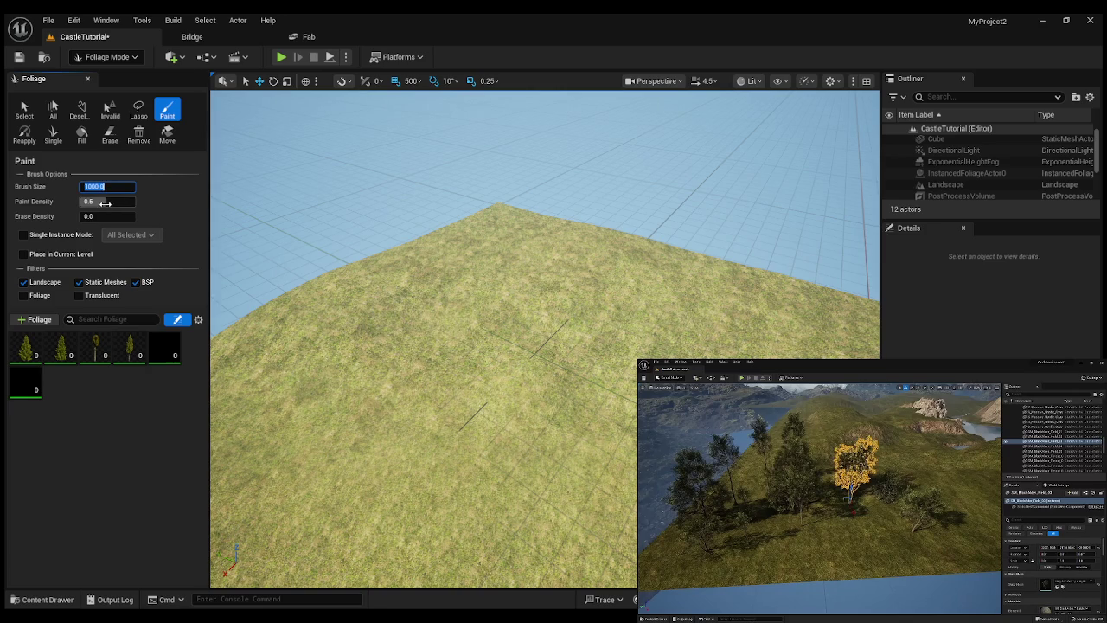
mouse_move(511, 363)
left_mouse_down()
mouse_move(553, 371)
mouse_move(571, 410)
mouse_move(508, 385)
mouse_move(459, 346)
mouse_move(407, 394)
mouse_move(420, 433)
left_mouse_up()
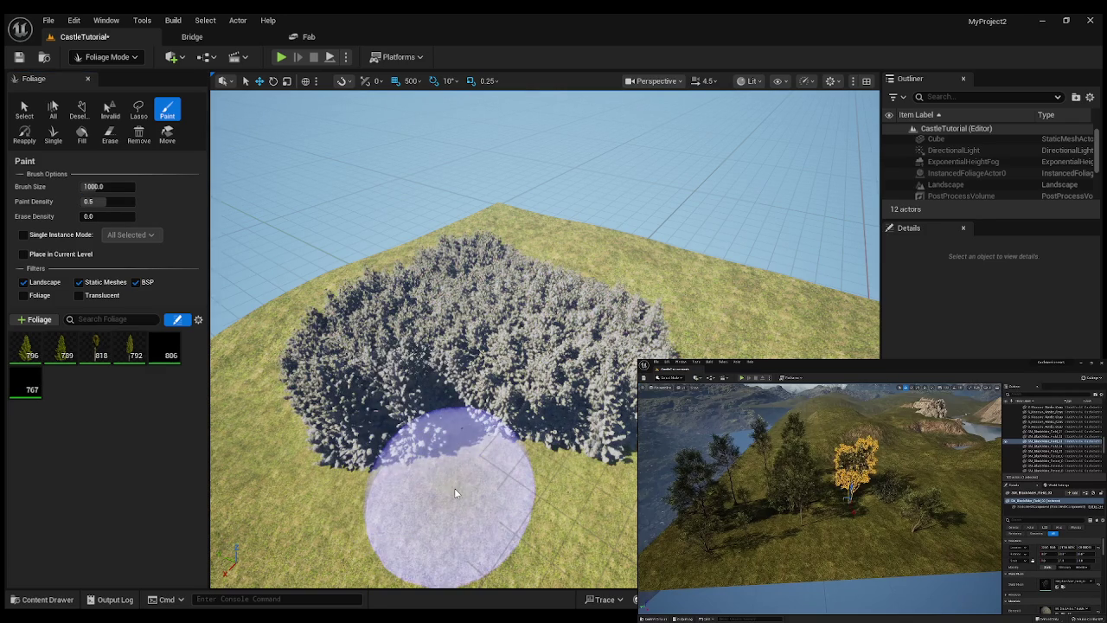
scroll(545, 339, "up", 10)
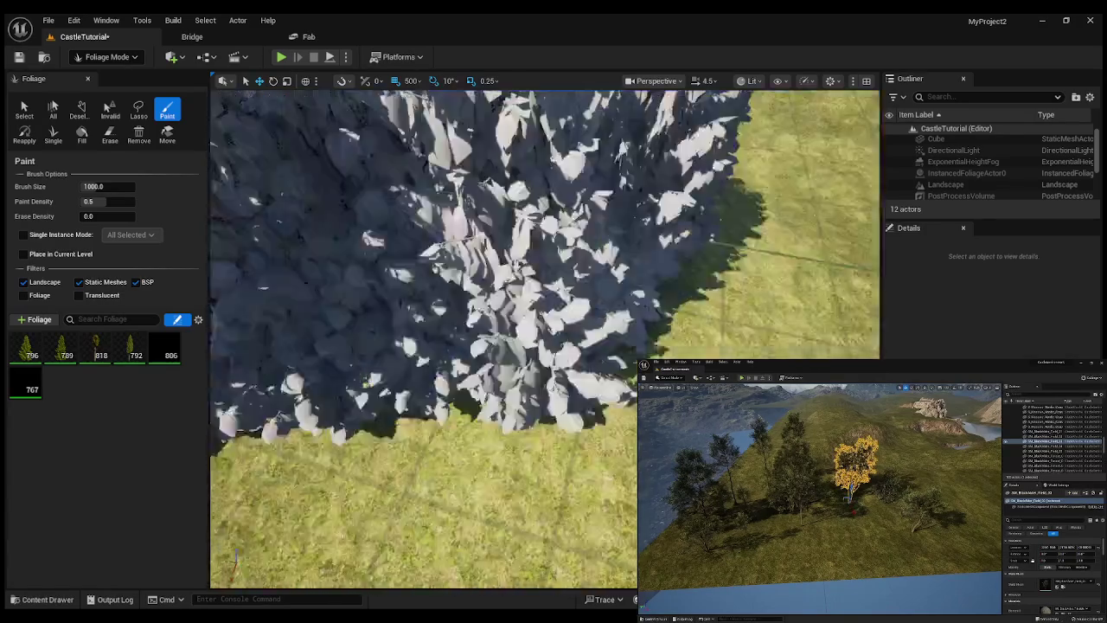
scroll(545, 339, "down", 5)
scroll(545, 339, "up", 8)
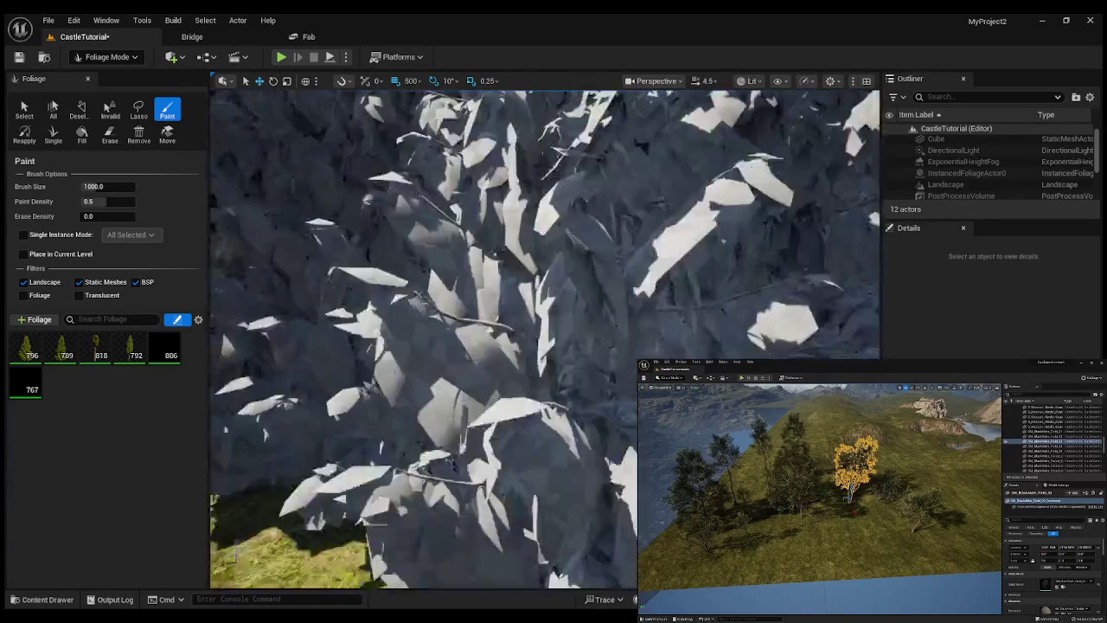
scroll(545, 339, "down", 8)
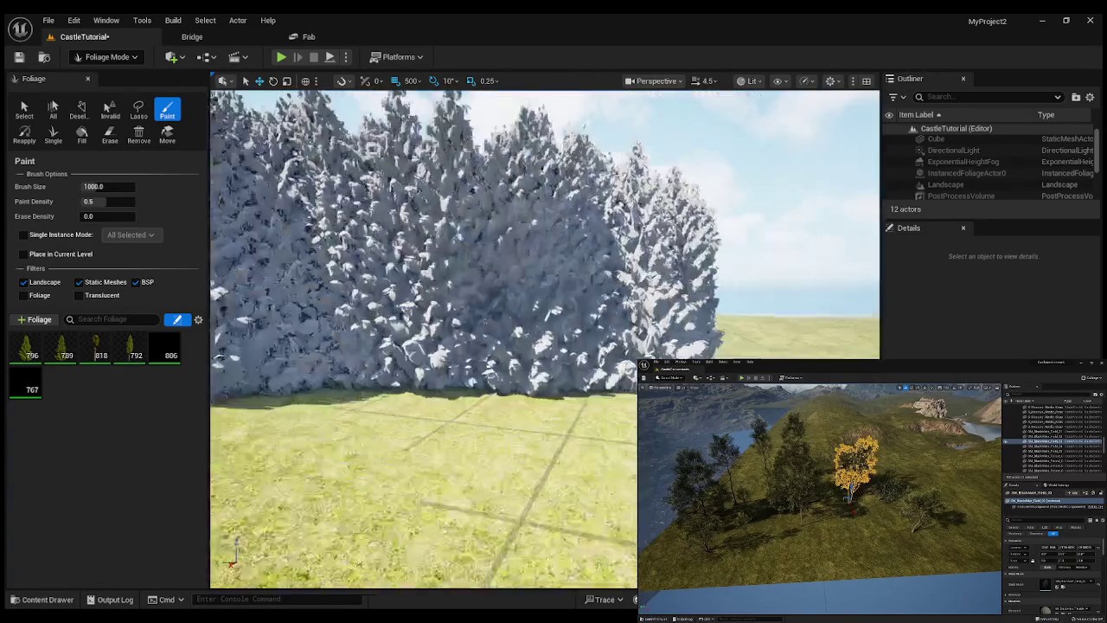
Fly up to inspect the dense tree wall, then undo all the painted spruce instances.
key("e")
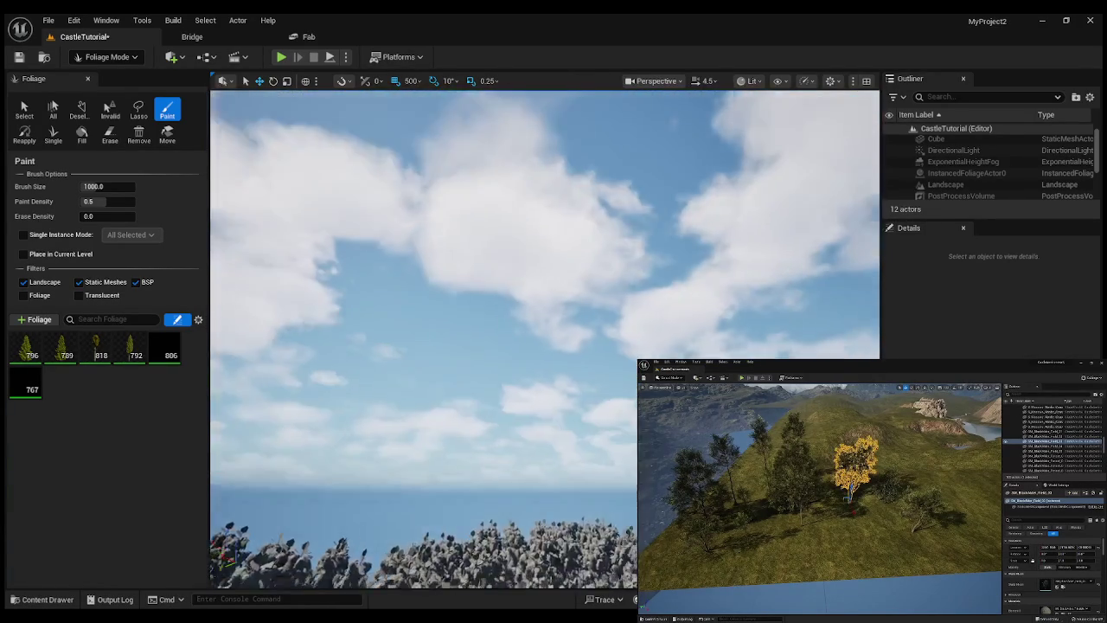
scroll(545, 339, "down", 6)
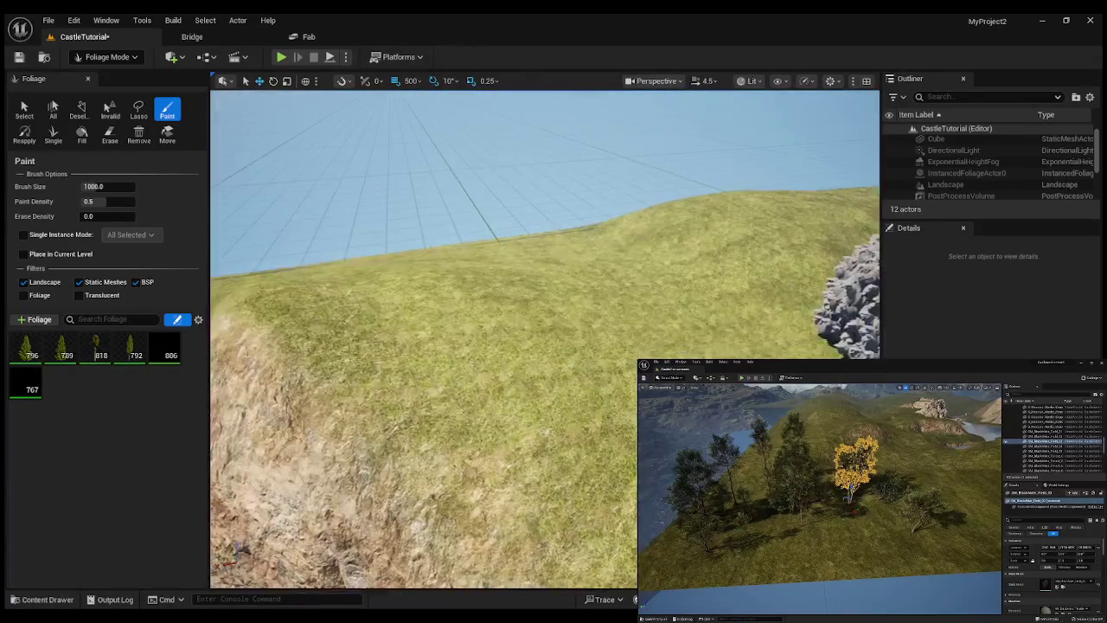
scroll(545, 339, "down", 4)
scroll(545, 339, "up", 8)
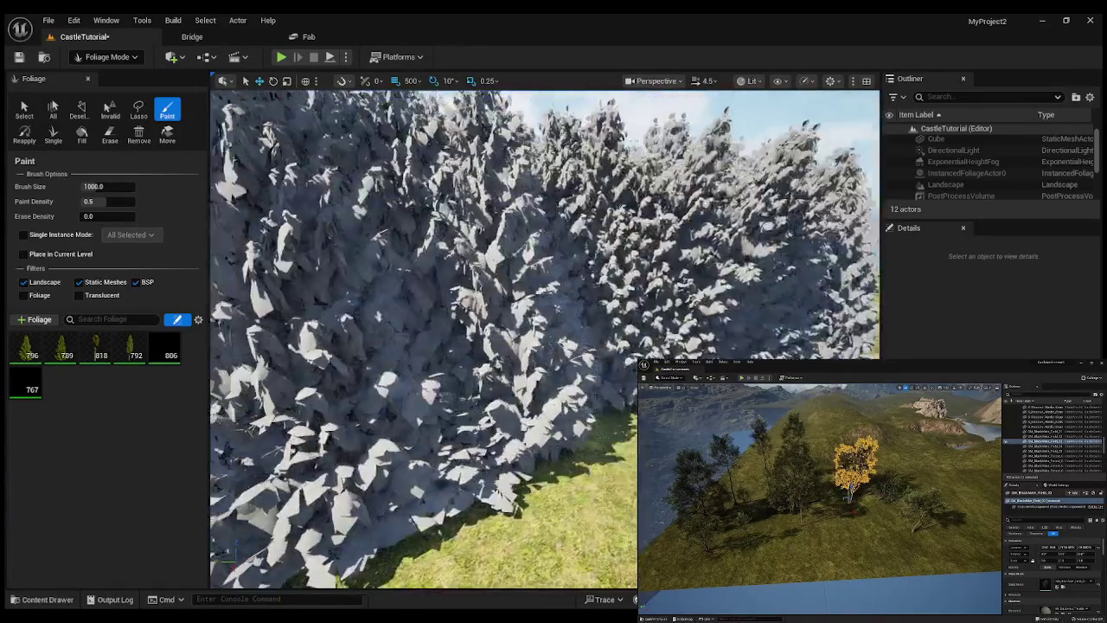
scroll(545, 339, "down", 8)
scroll(545, 339, "up", 3)
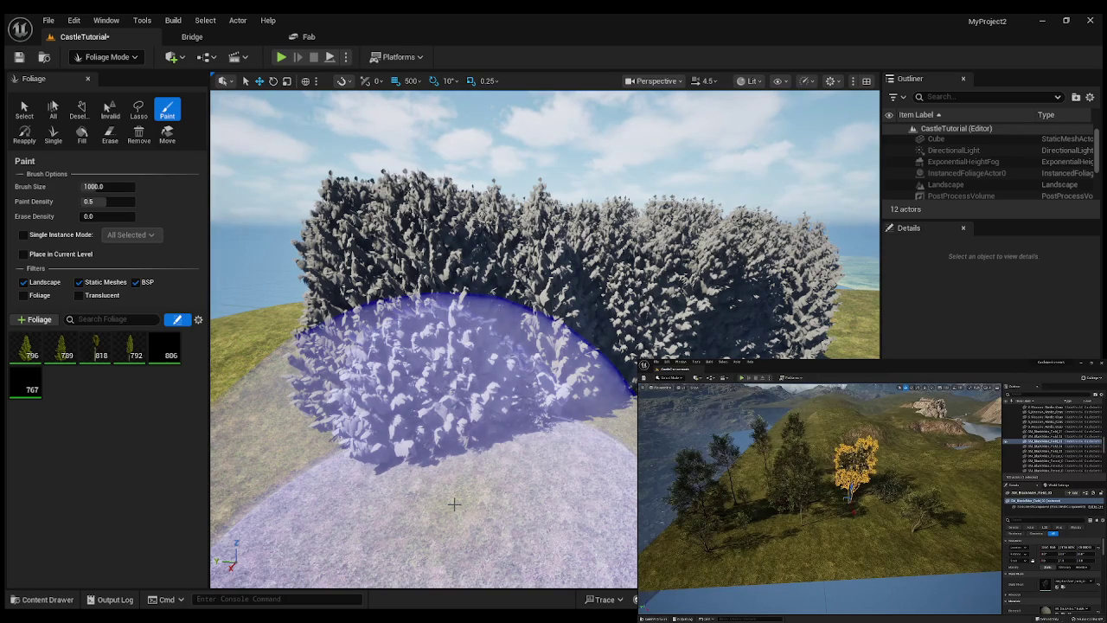
key("ctrl+z")
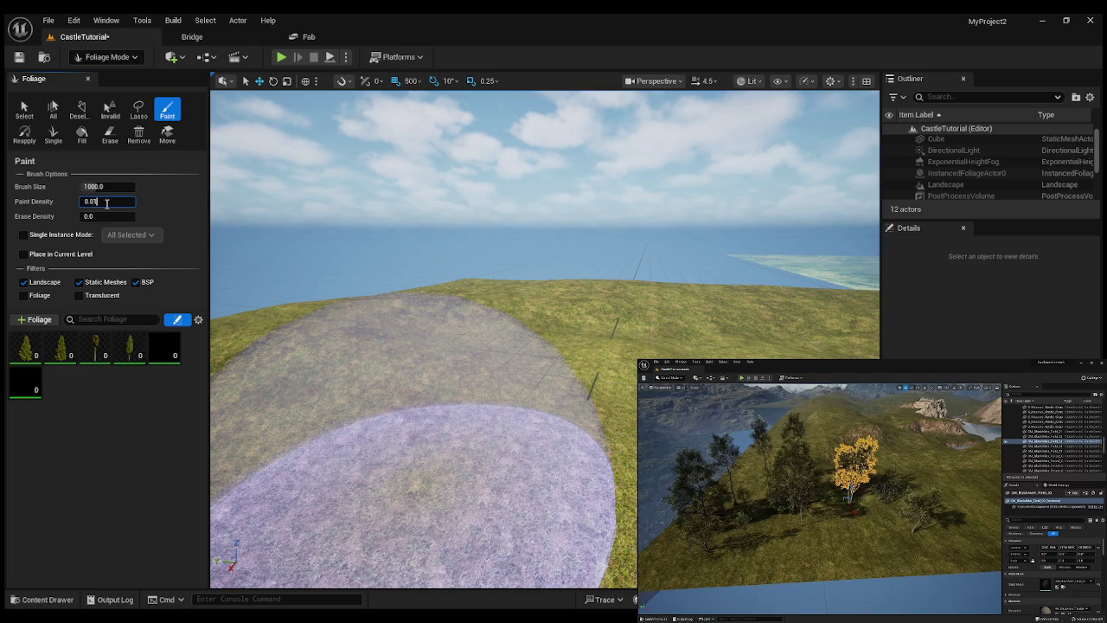
Paint a test scatter of spruces on the hill and fly in among them.
mouse_move(563, 371)
left_mouse_down()
mouse_move(586, 388)
mouse_move(475, 380)
mouse_move(541, 437)
left_mouse_up()
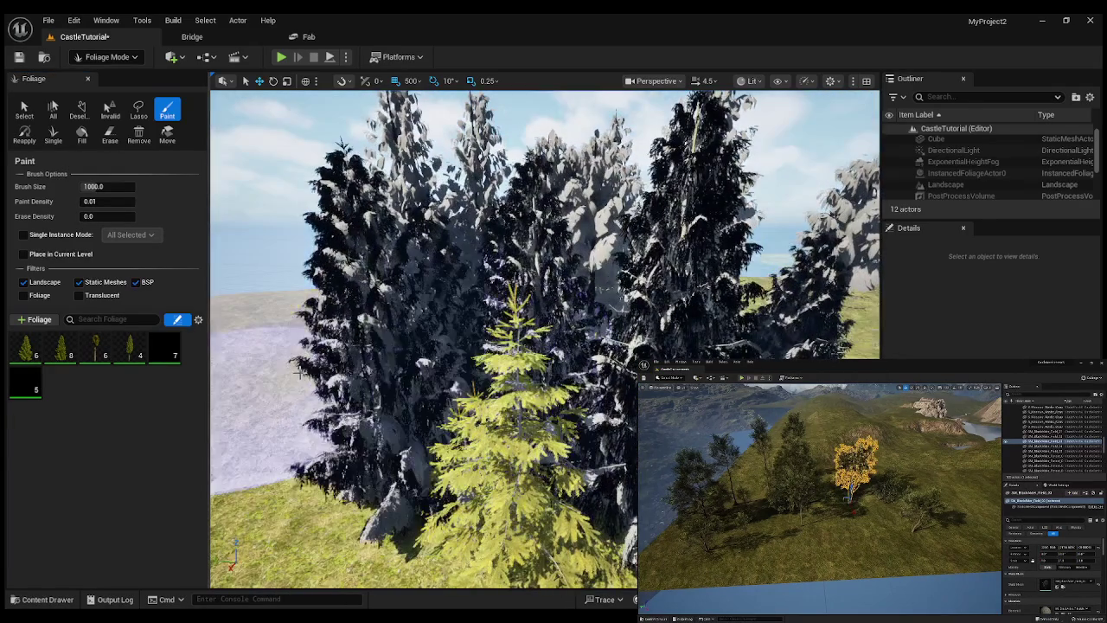
key("w")
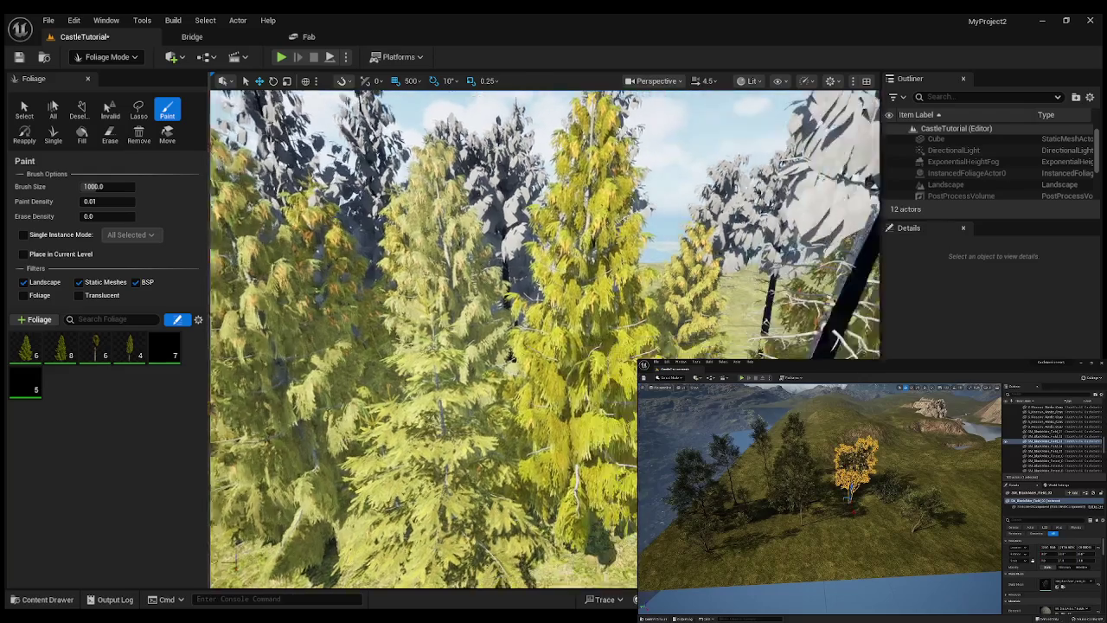
key("w")
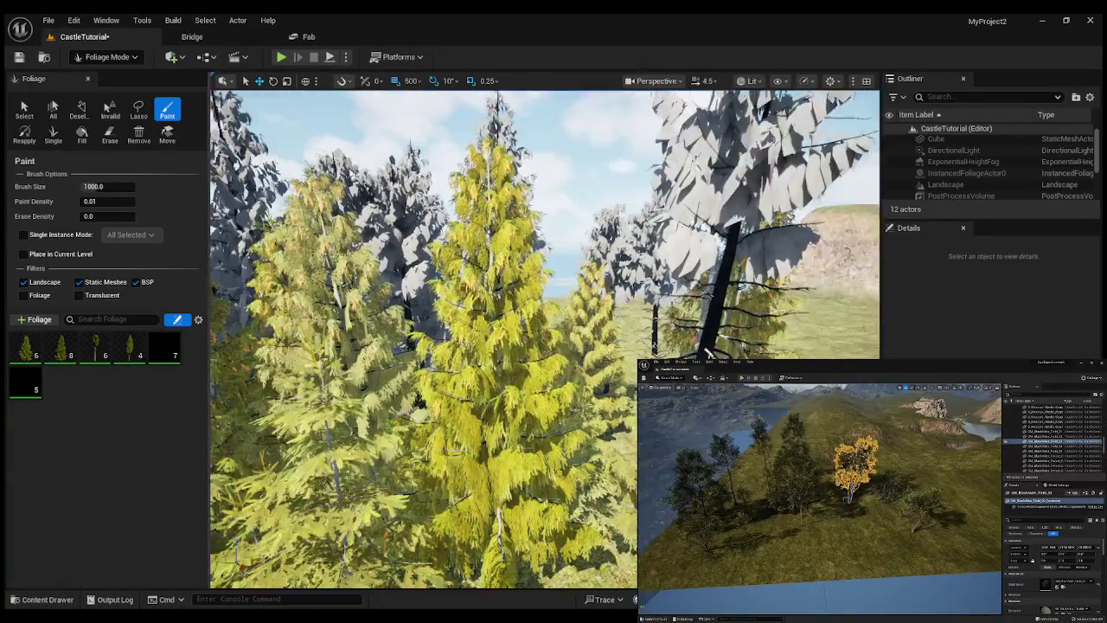
key("s")
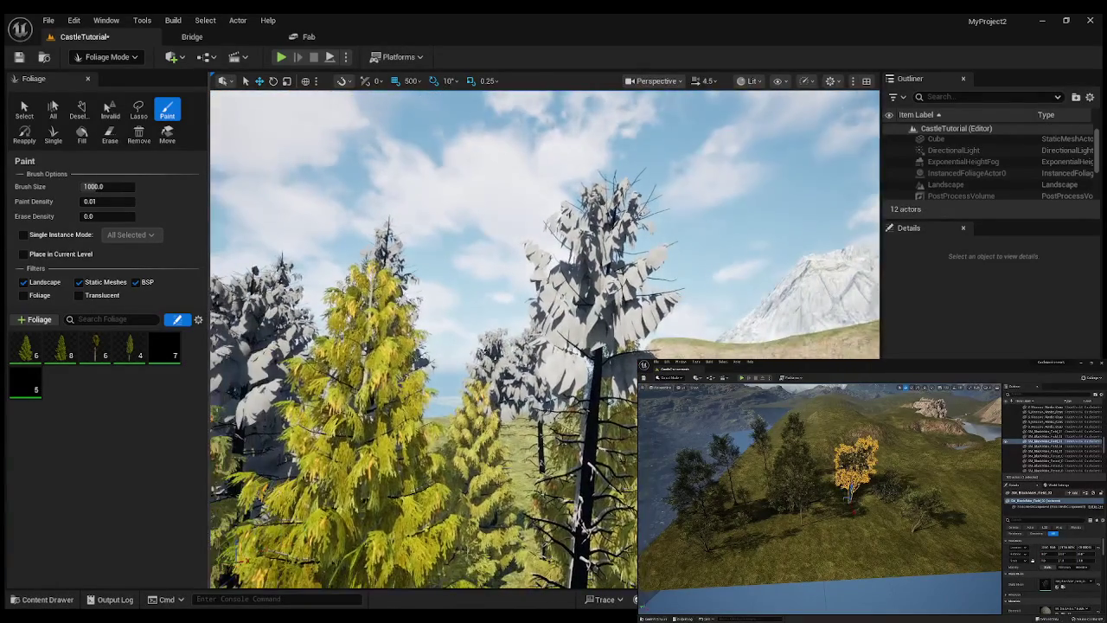
Set Paint Density to 0.001 and undo the previously painted foliage.
left_click(100, 202)
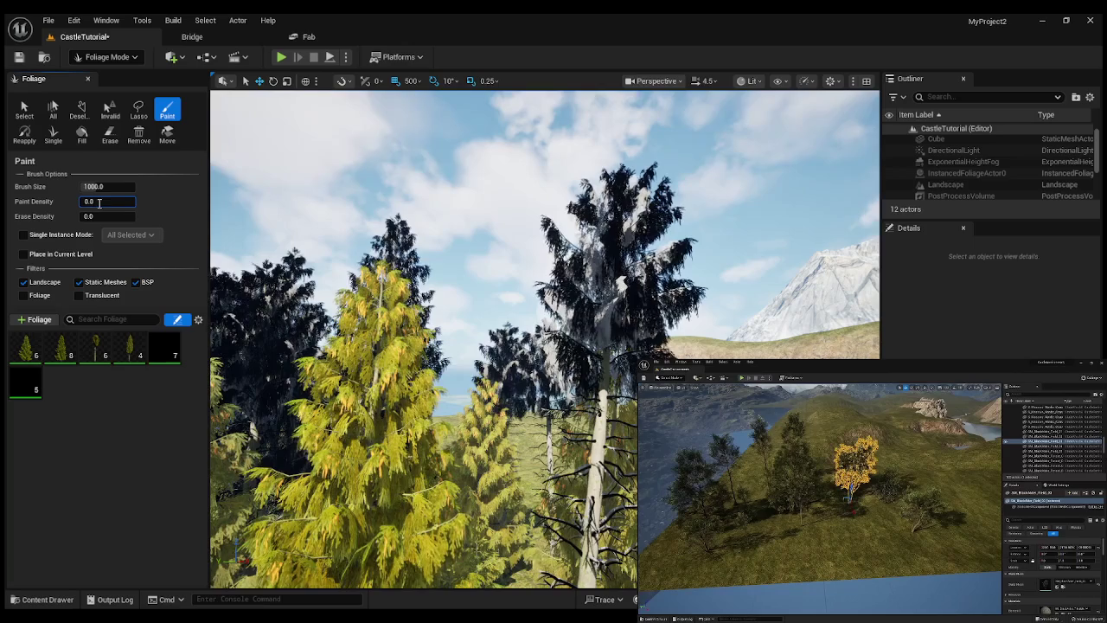
type("01")
key("Return")
key("w")
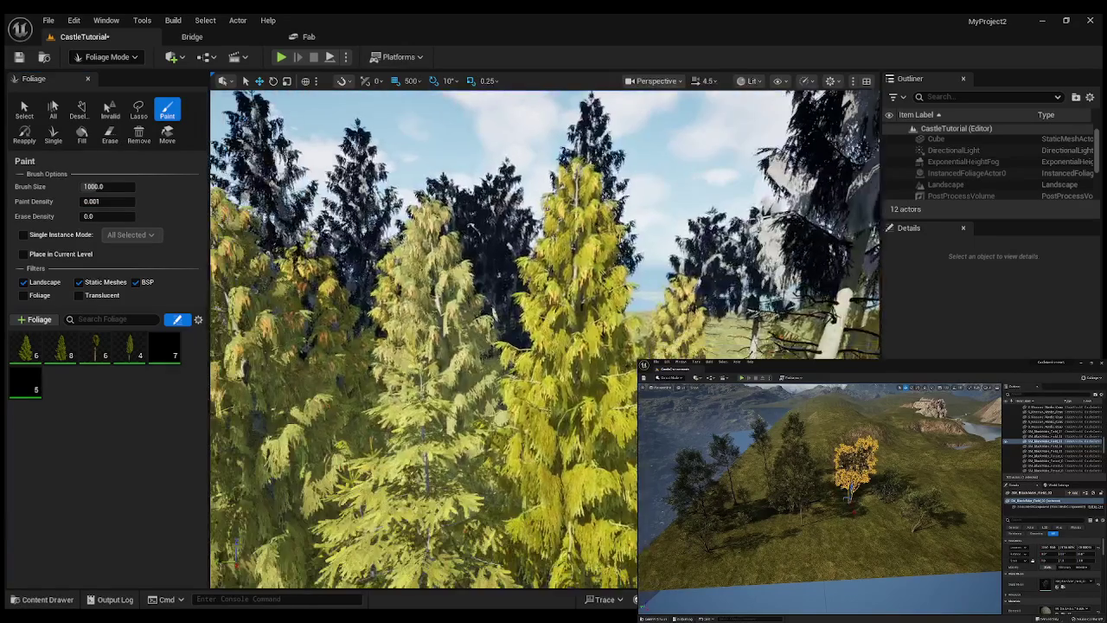
key("ctrl+z")
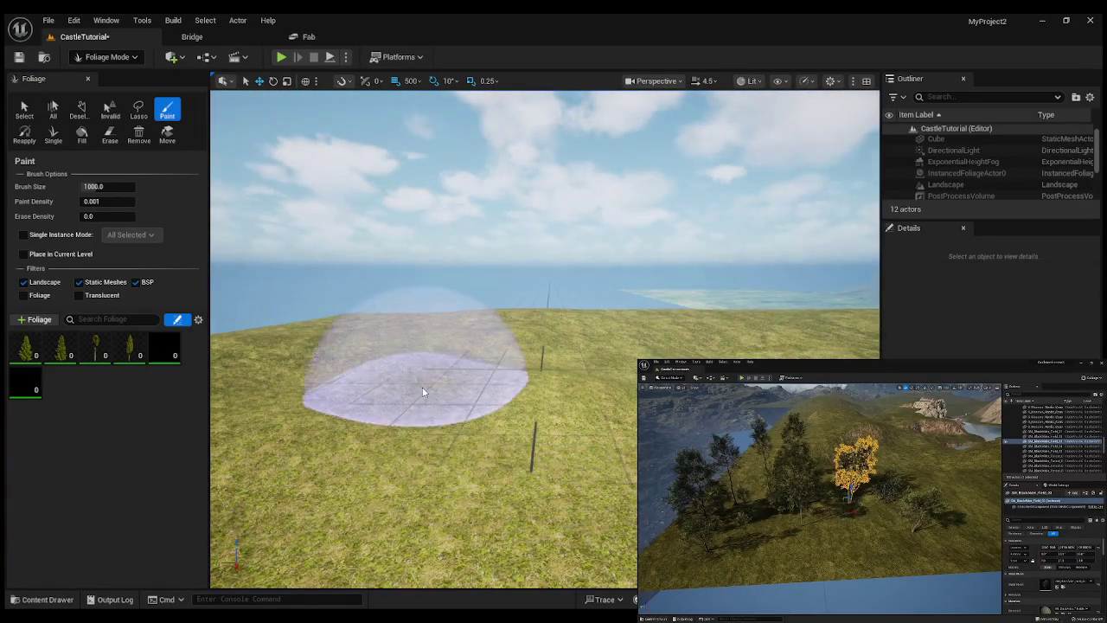
Repaint a sparse spruce stand across the grassy slope and fly through to inspect it.
mouse_move(422, 386)
left_mouse_down()
mouse_move(675, 381)
mouse_move(458, 519)
mouse_move(476, 380)
mouse_move(508, 459)
mouse_move(345, 434)
mouse_move(467, 381)
left_mouse_up()
key("s")
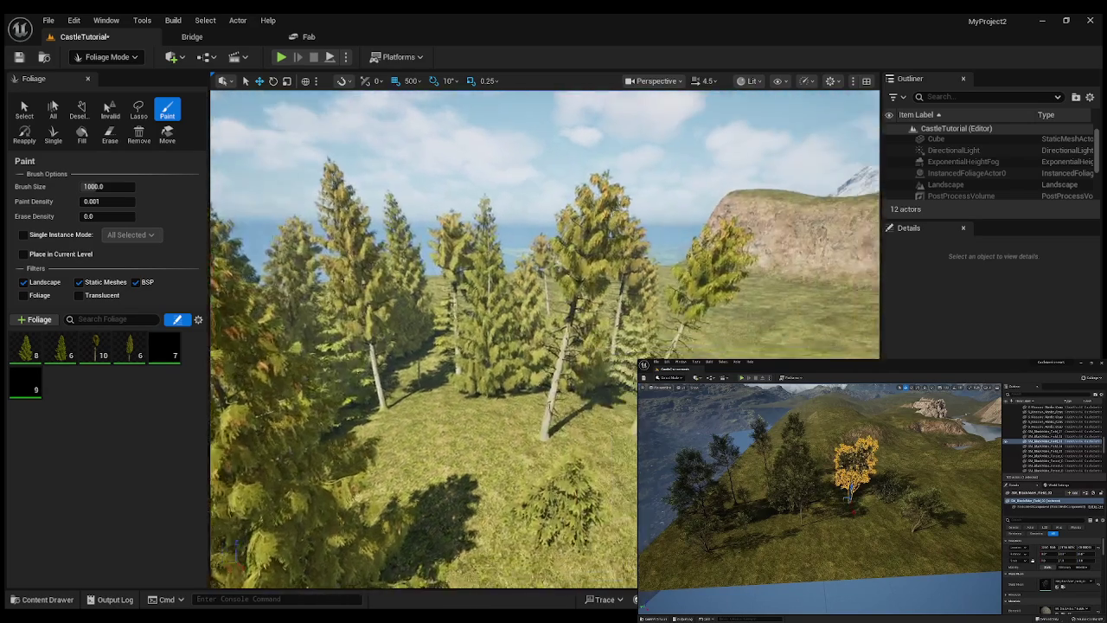
key("w")
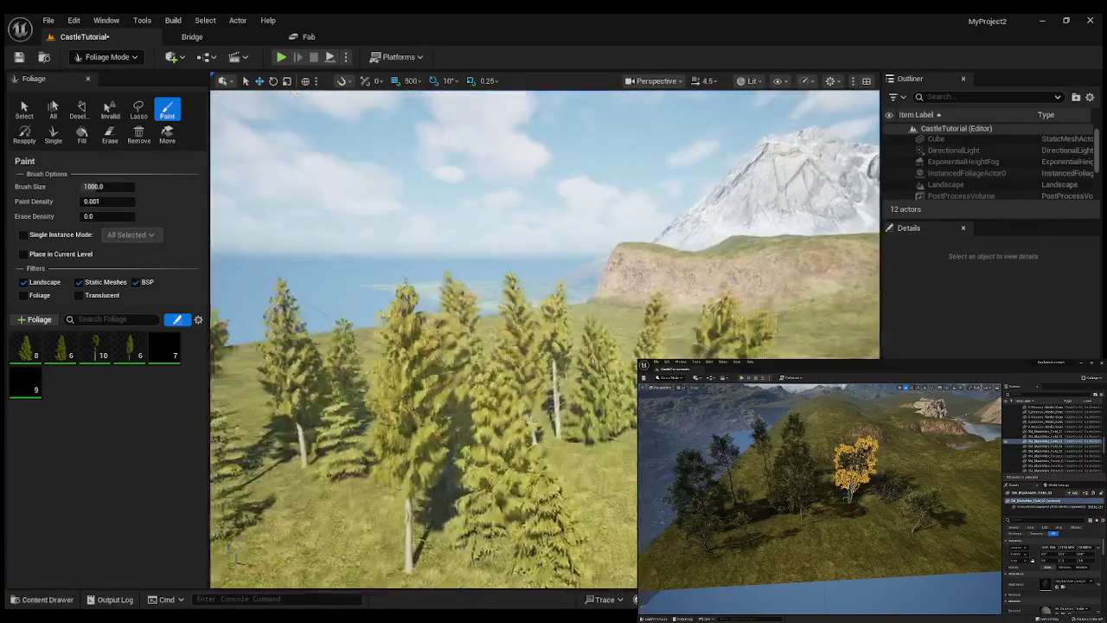
key("s")
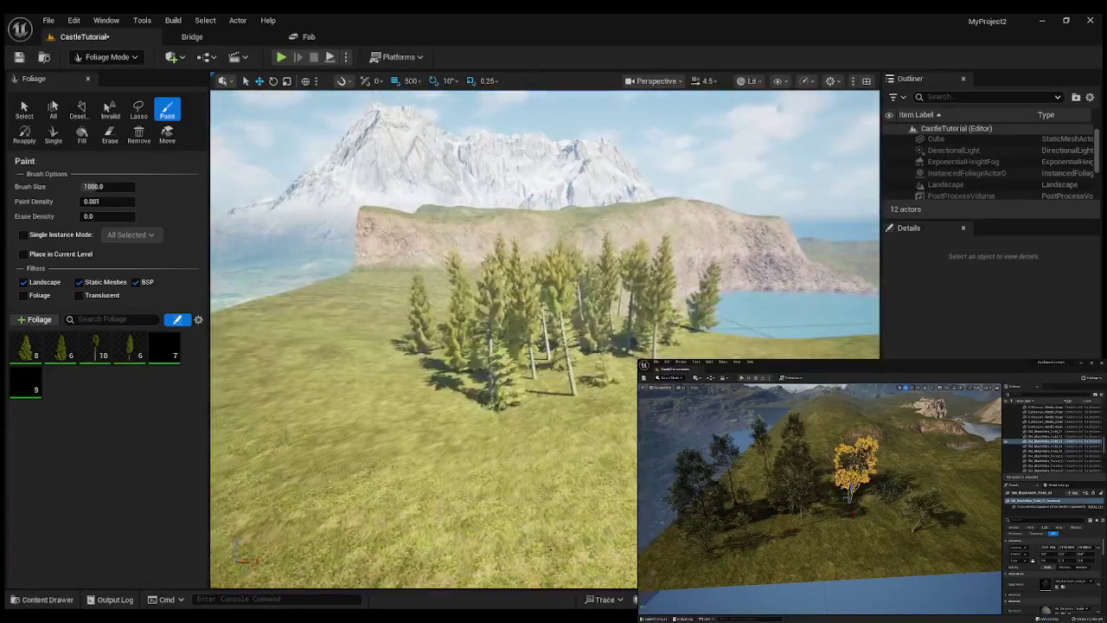
key("w")
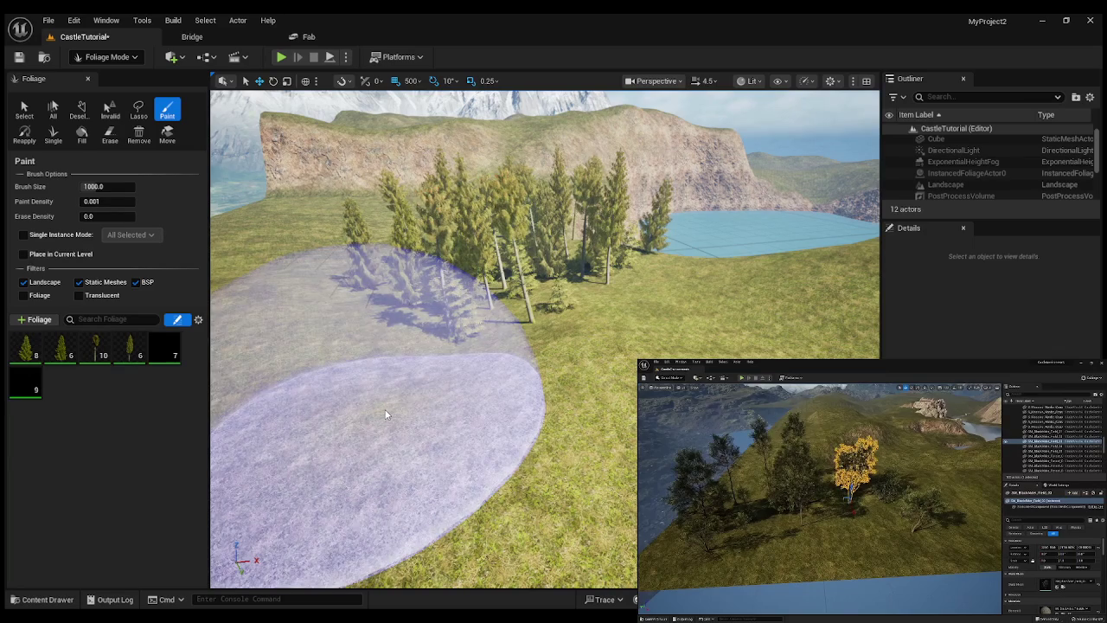
key("w")
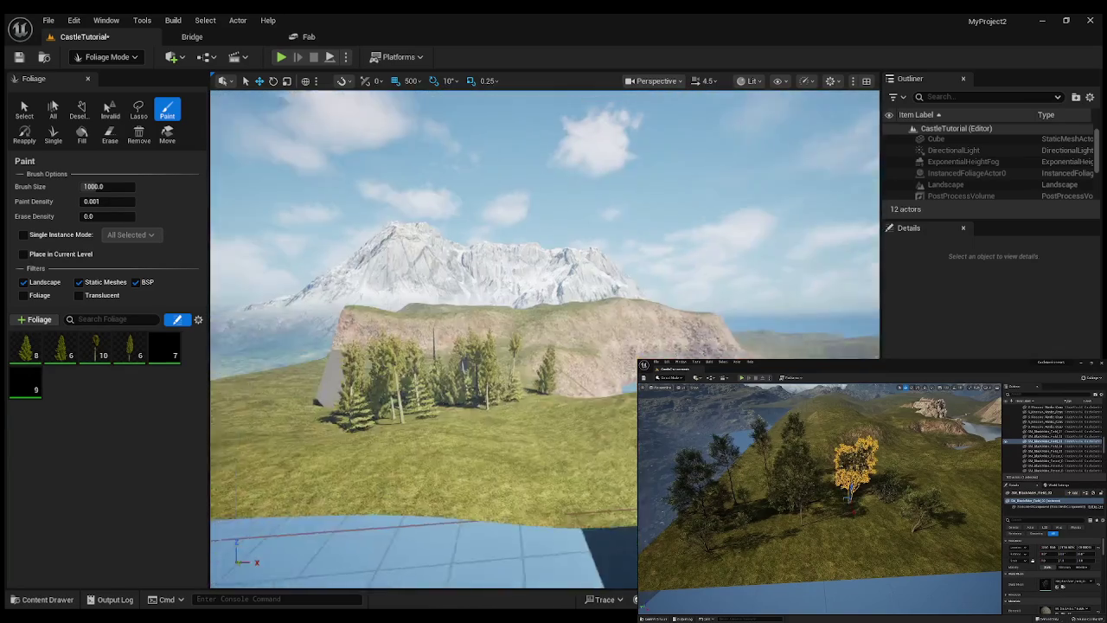
key("w")
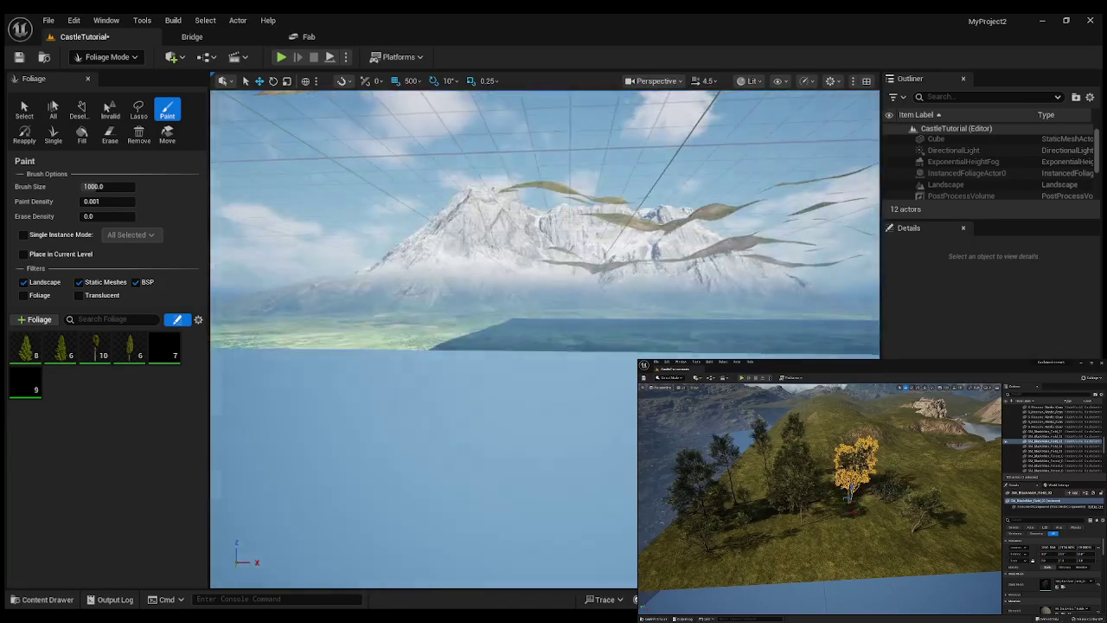
key("s")
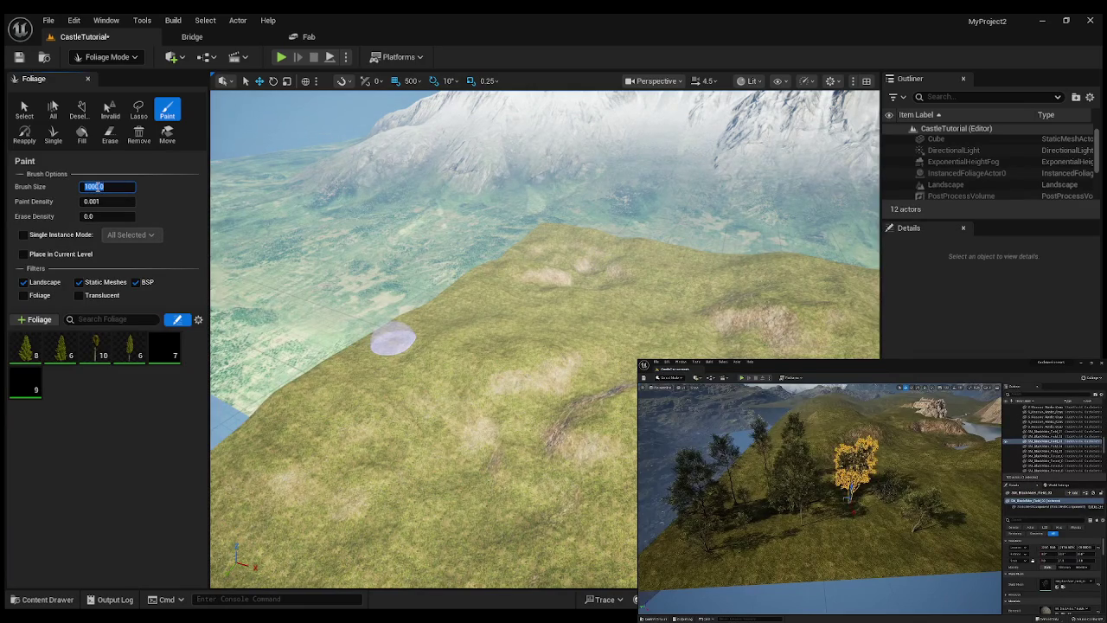
Paint many more spruces across the hillside with a 2000 brush size, then fly in among them.
type("200")
key("Return")
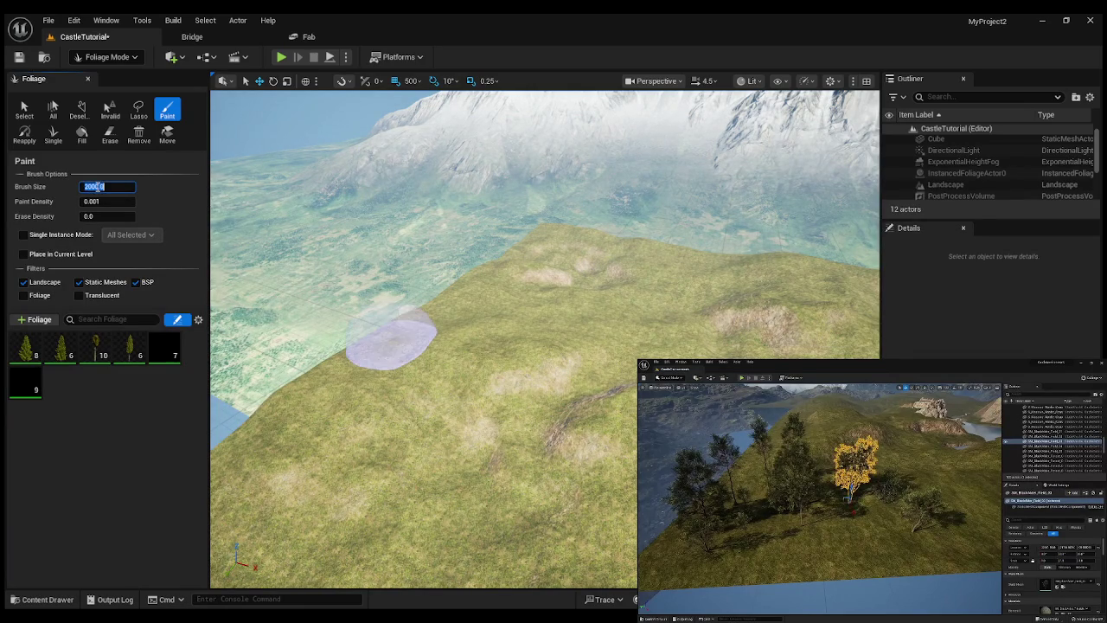
mouse_move(524, 395)
left_mouse_down()
mouse_move(428, 371)
mouse_move(594, 333)
mouse_move(611, 366)
mouse_move(506, 381)
mouse_move(457, 415)
mouse_move(575, 491)
mouse_move(476, 390)
mouse_move(573, 375)
mouse_move(458, 507)
mouse_move(411, 392)
left_mouse_up()
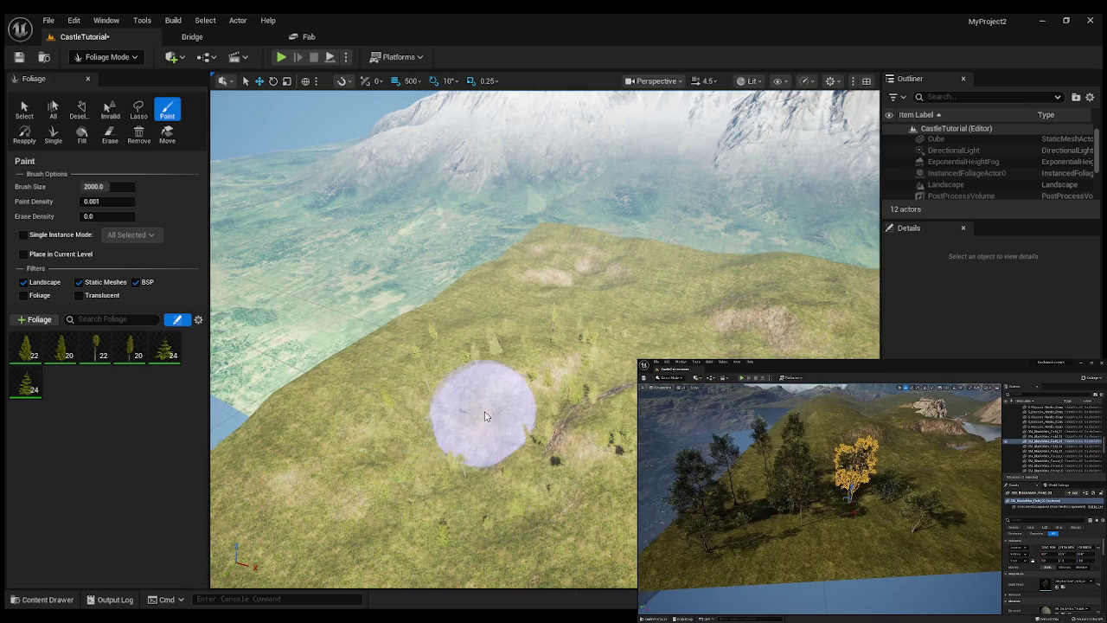
scroll(477, 420, "up", 10)
scroll(545, 337, "up", 3)
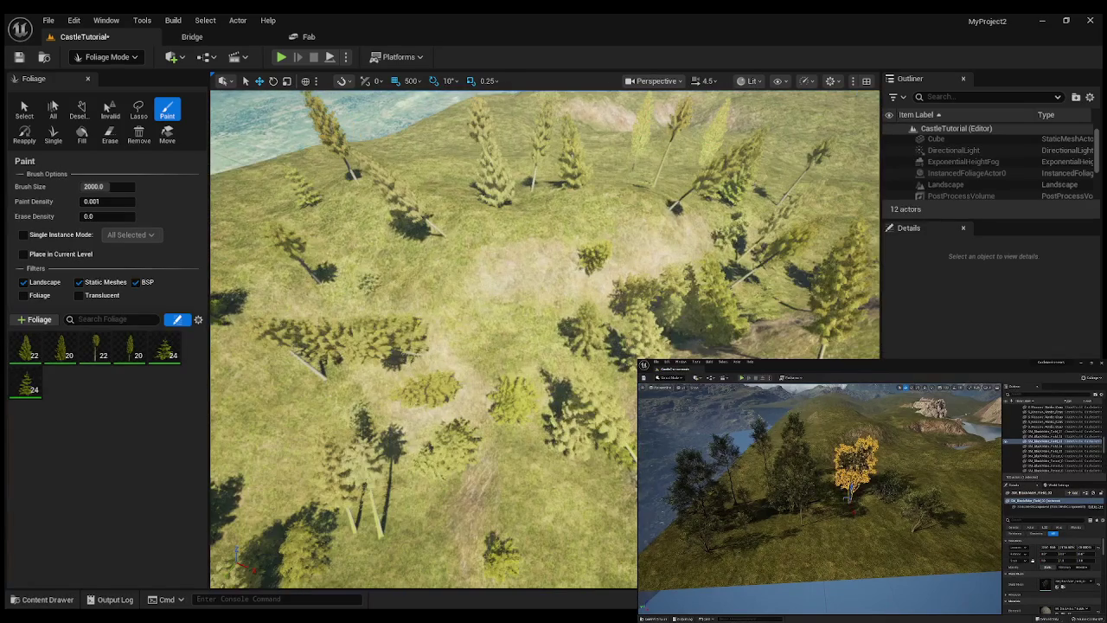
scroll(483, 396, "up", 10)
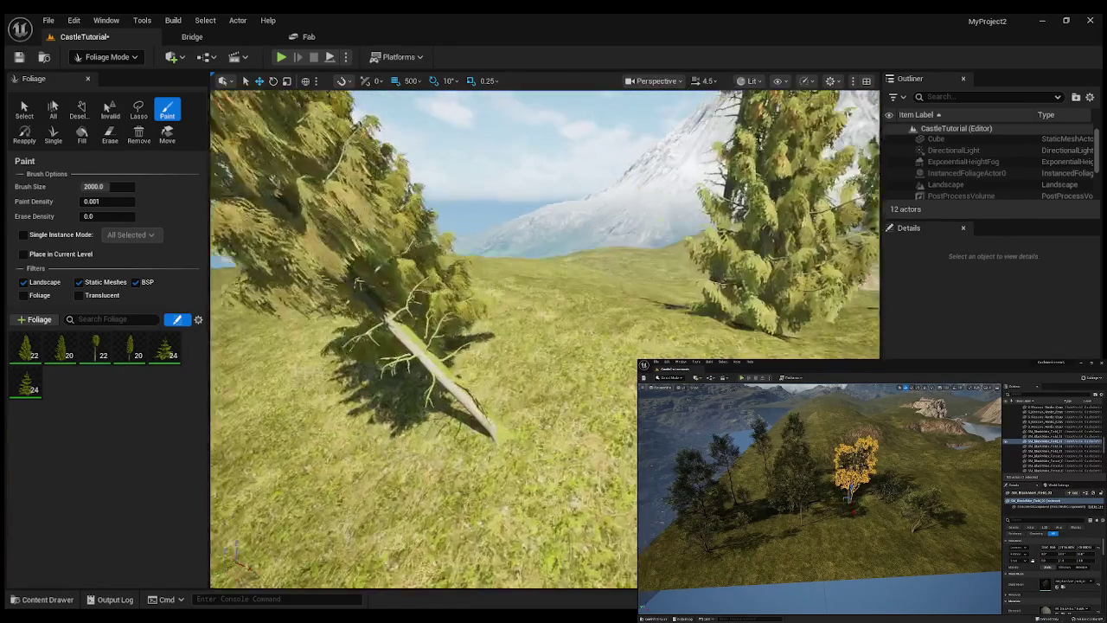
scroll(483, 396, "up", 10)
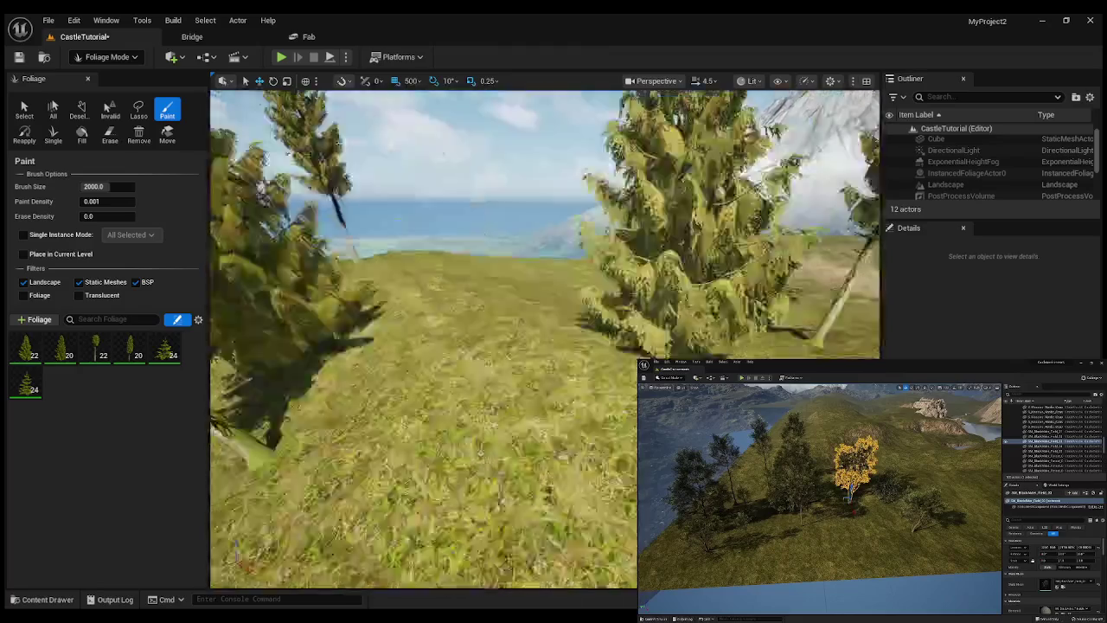
scroll(545, 337, "up", 10)
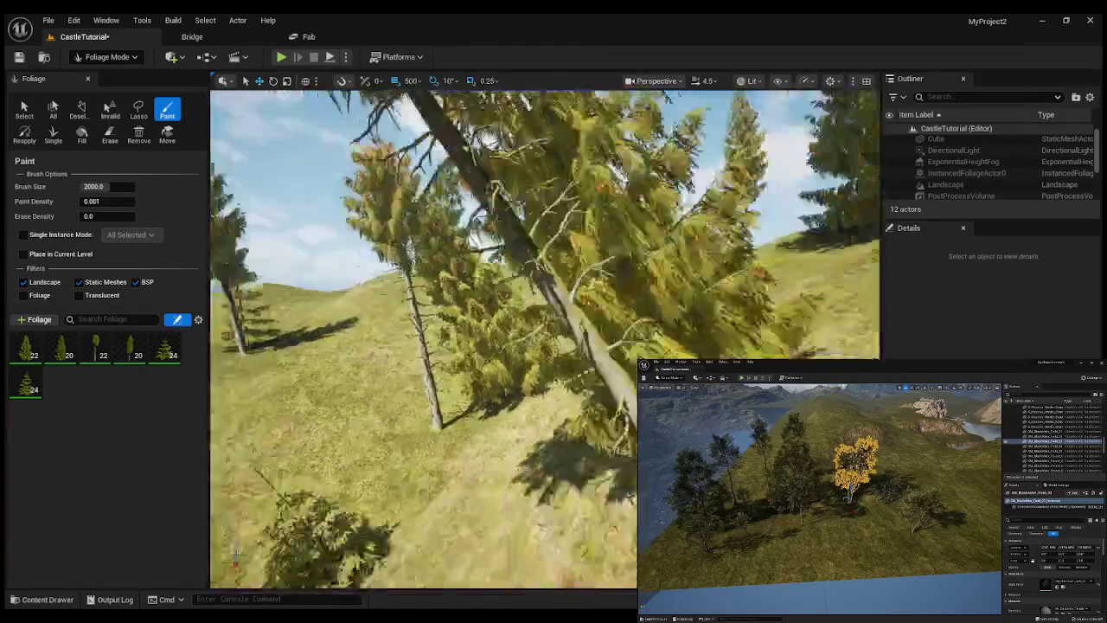
scroll(424, 337, "up", 10)
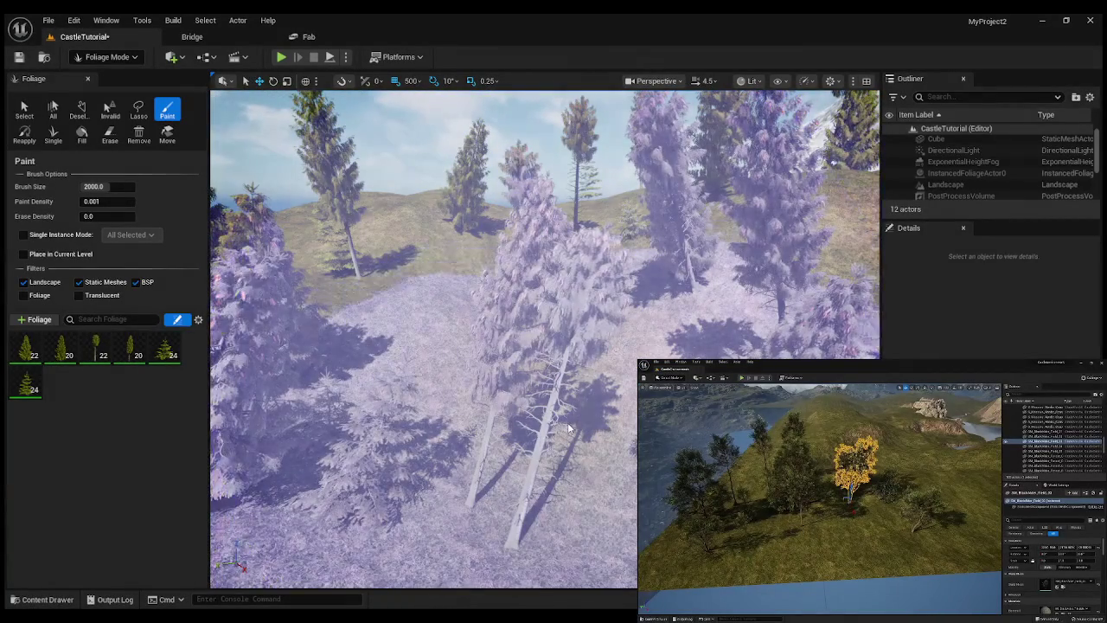
scroll(569, 428, "up", 5)
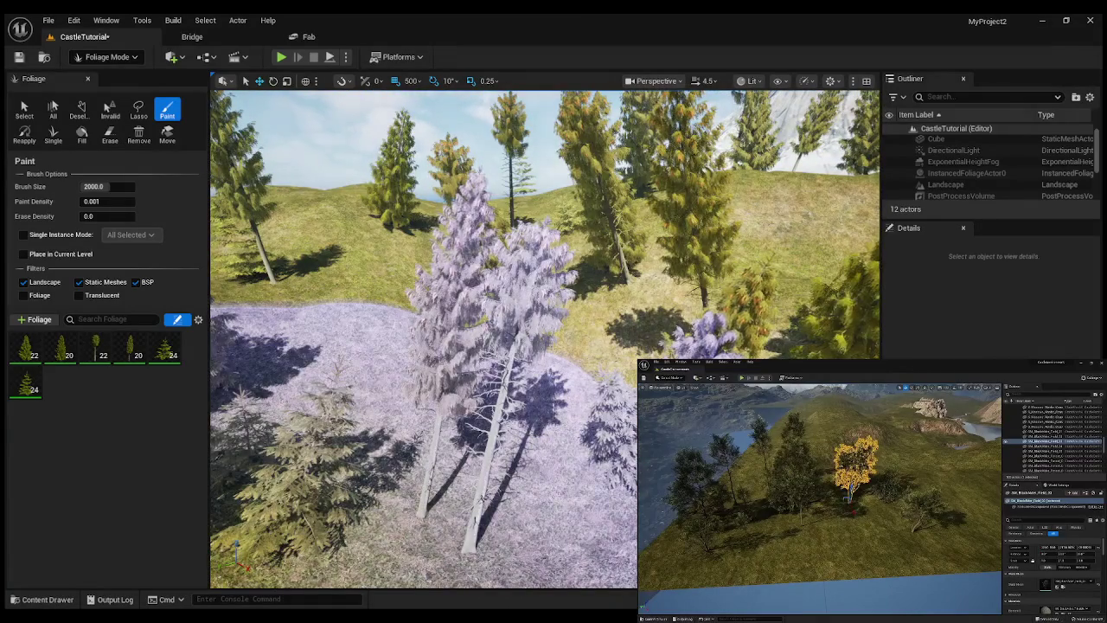
Open Dry_Tree_Branch_Beach01 from Fab's tree results and add it to the project.
left_click(298, 37)
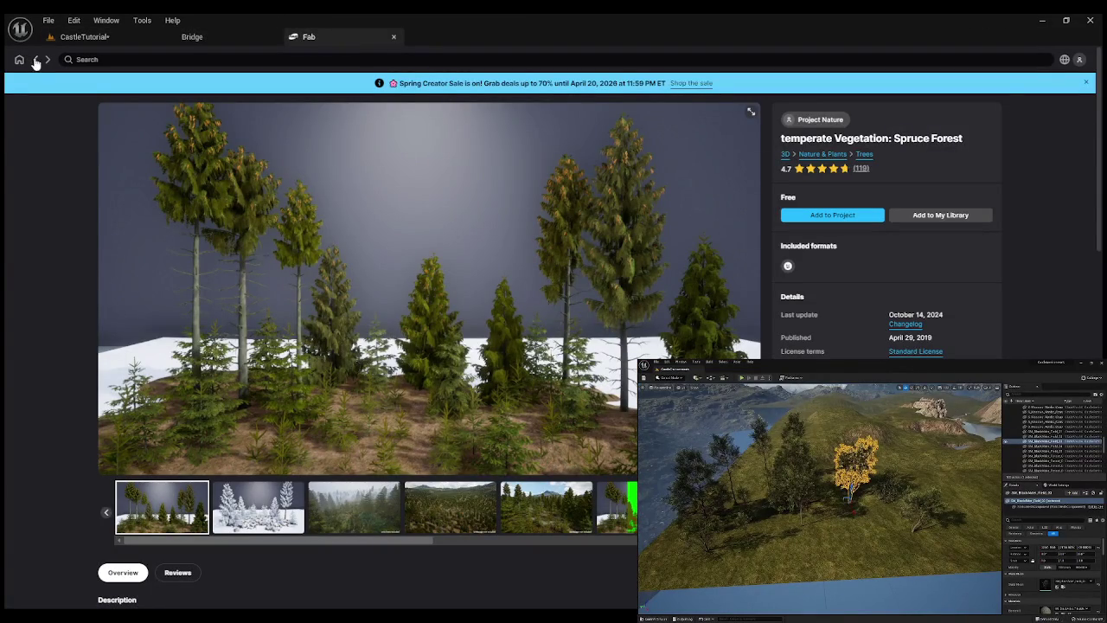
left_click(35, 59)
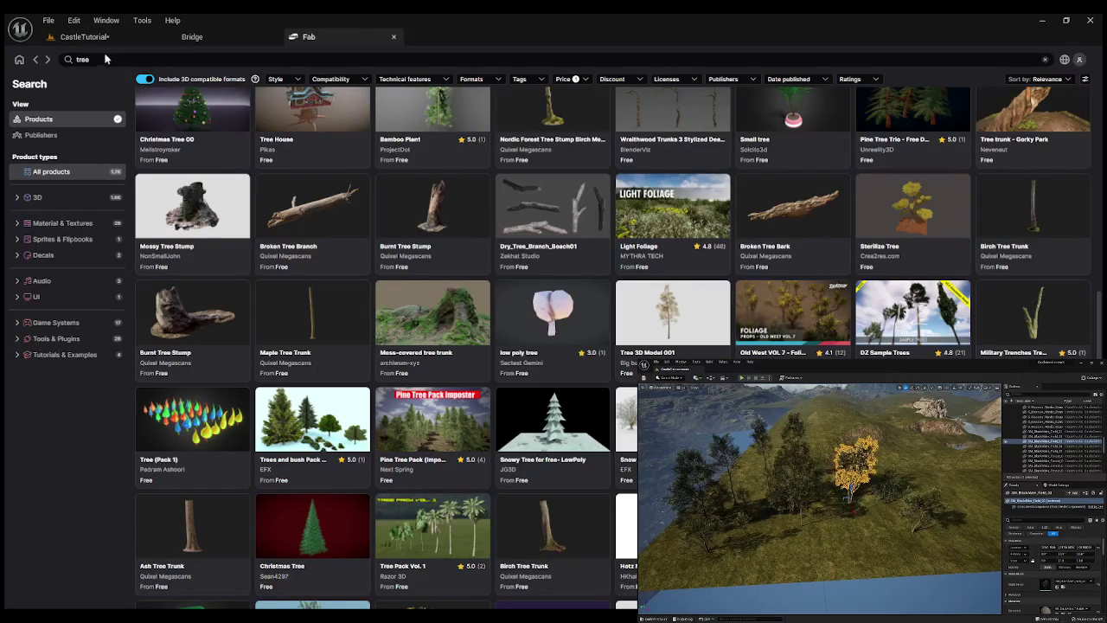
left_click(105, 59)
type("fern")
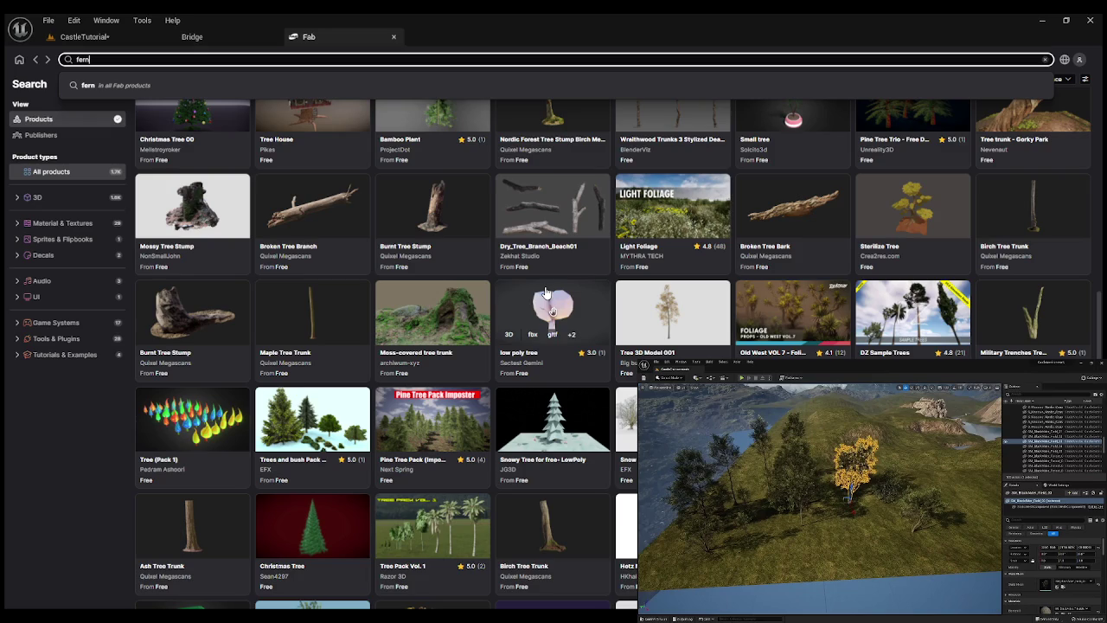
scroll(547, 298, "down", 5)
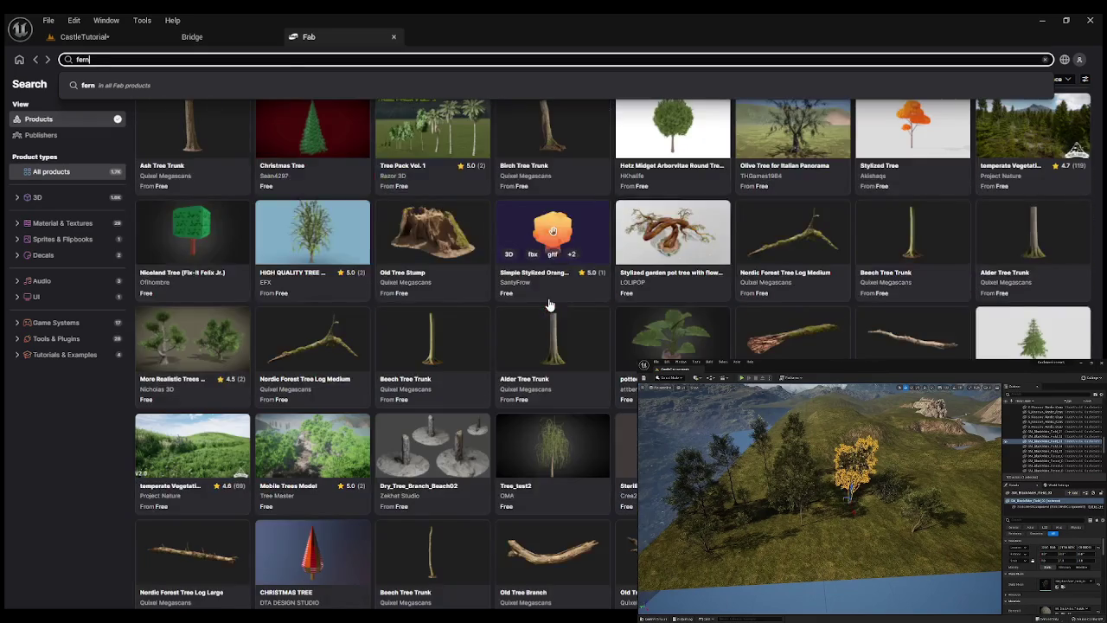
left_click(530, 295)
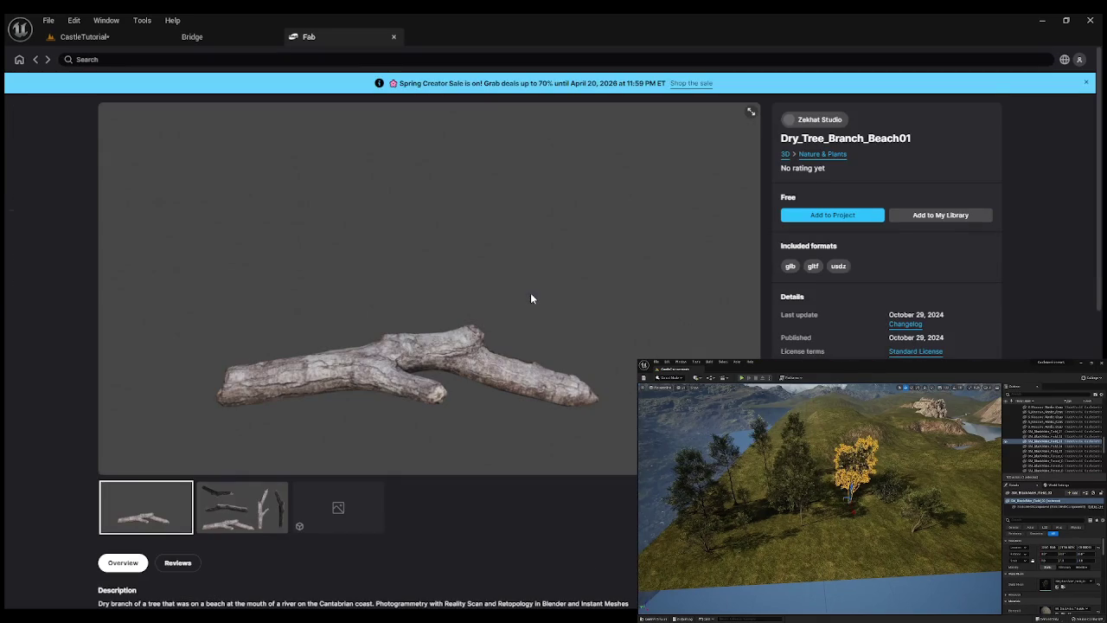
left_click(820, 219)
Search Fab for 'fern' and open the Lady Fern product page.
left_click(35, 63)
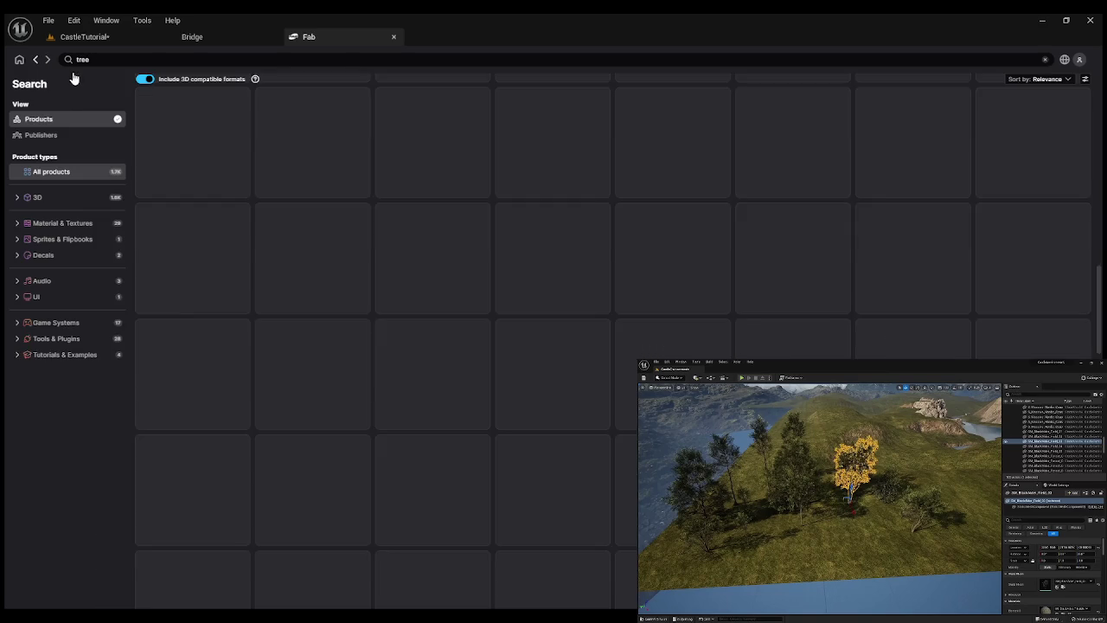
left_click(60, 60)
type("t")
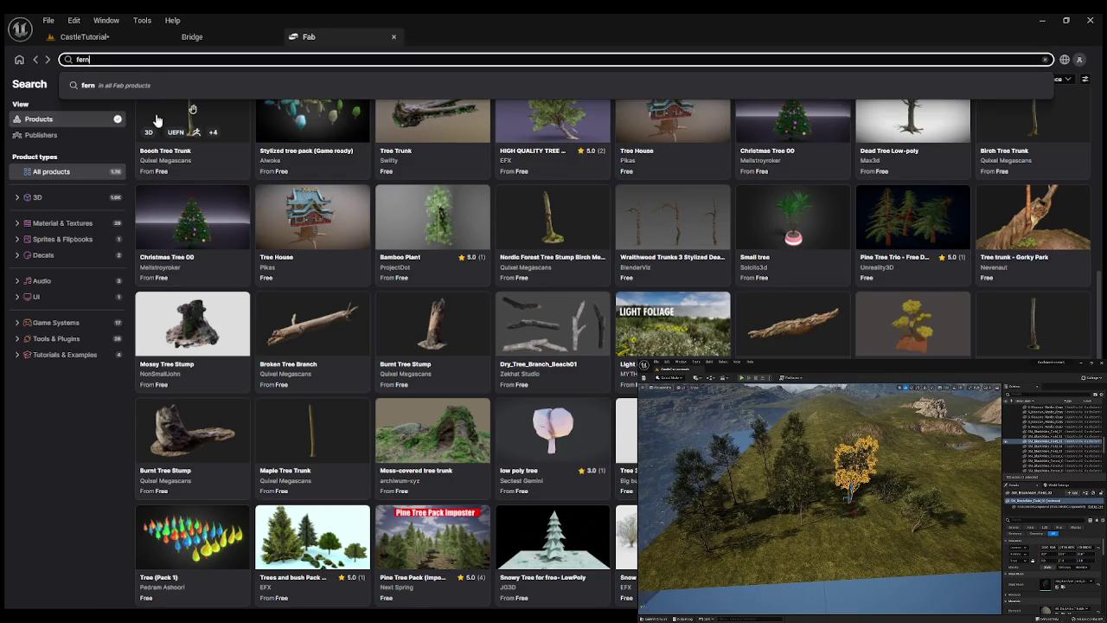
key("Return")
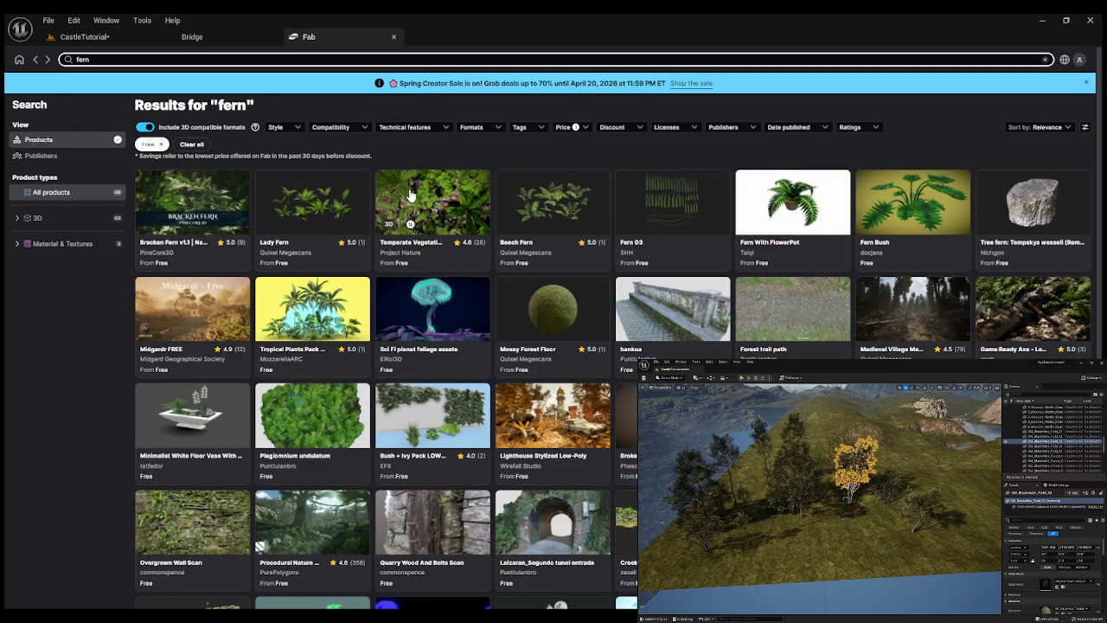
left_click(291, 194)
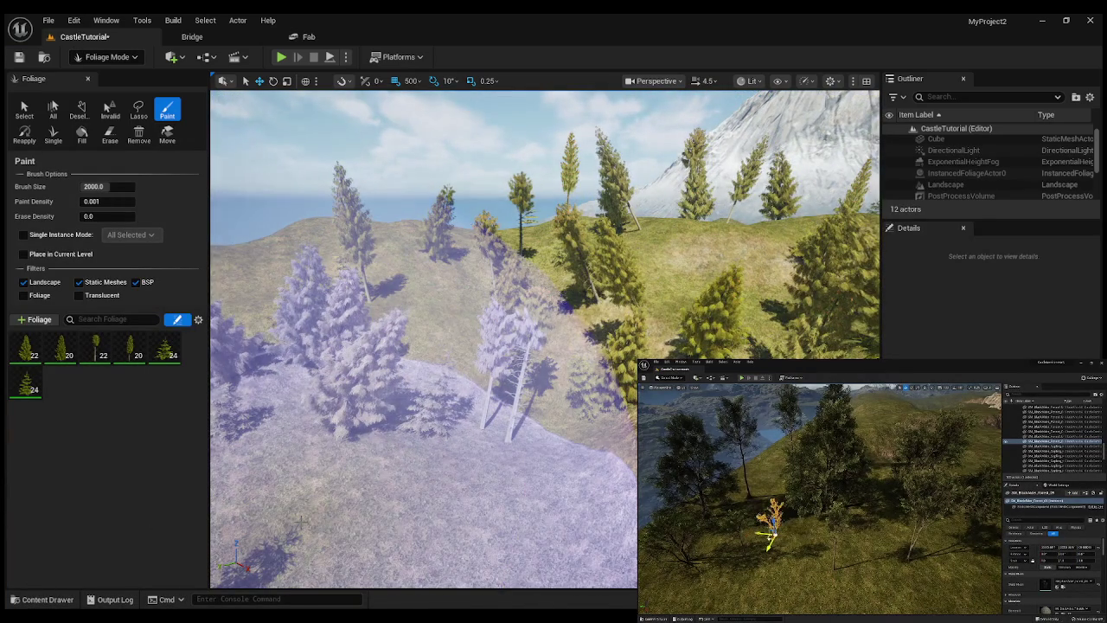
Clear the painted trees and add the Dry_Tree_Branch_Beach01 mesh as a new foliage type.
left_click(415, 371, "shift")
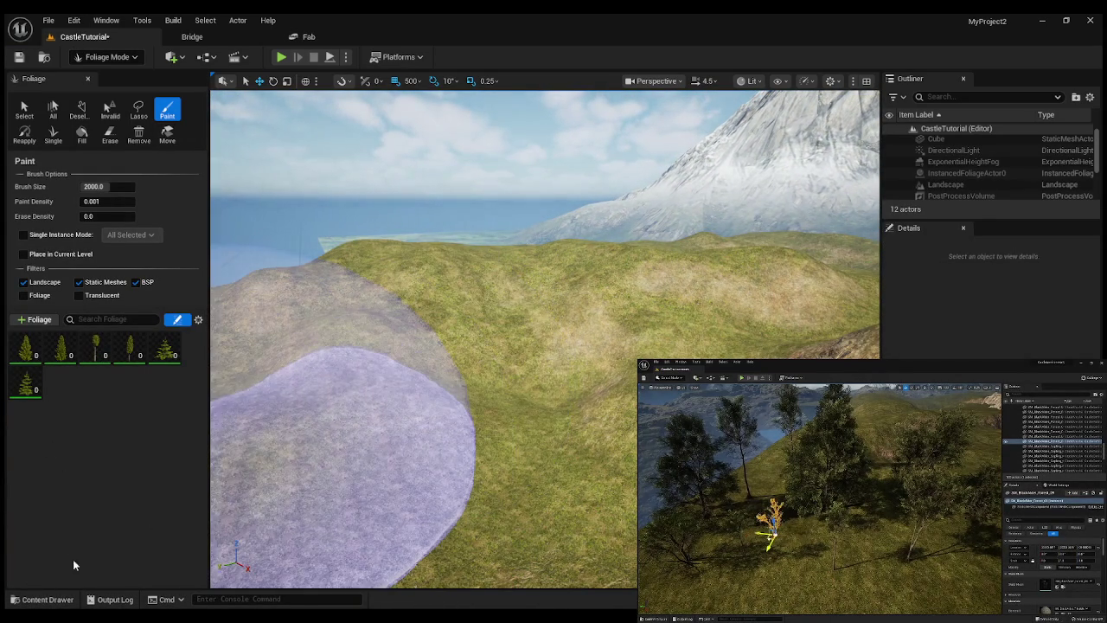
left_click(48, 599)
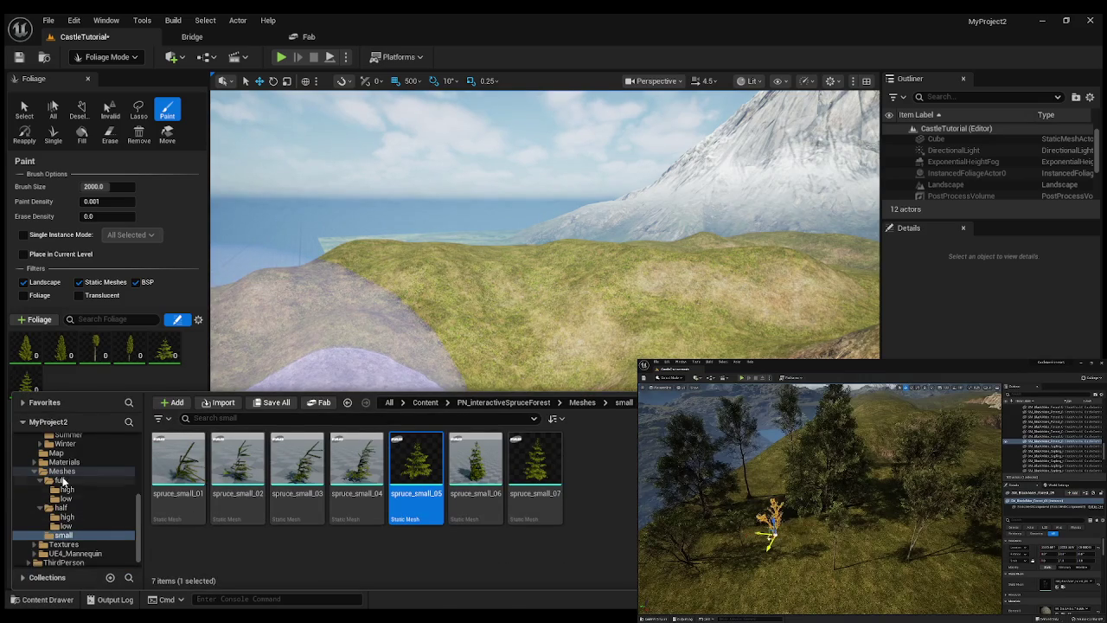
scroll(63, 481, "up", 3)
scroll(87, 535, "up", 3)
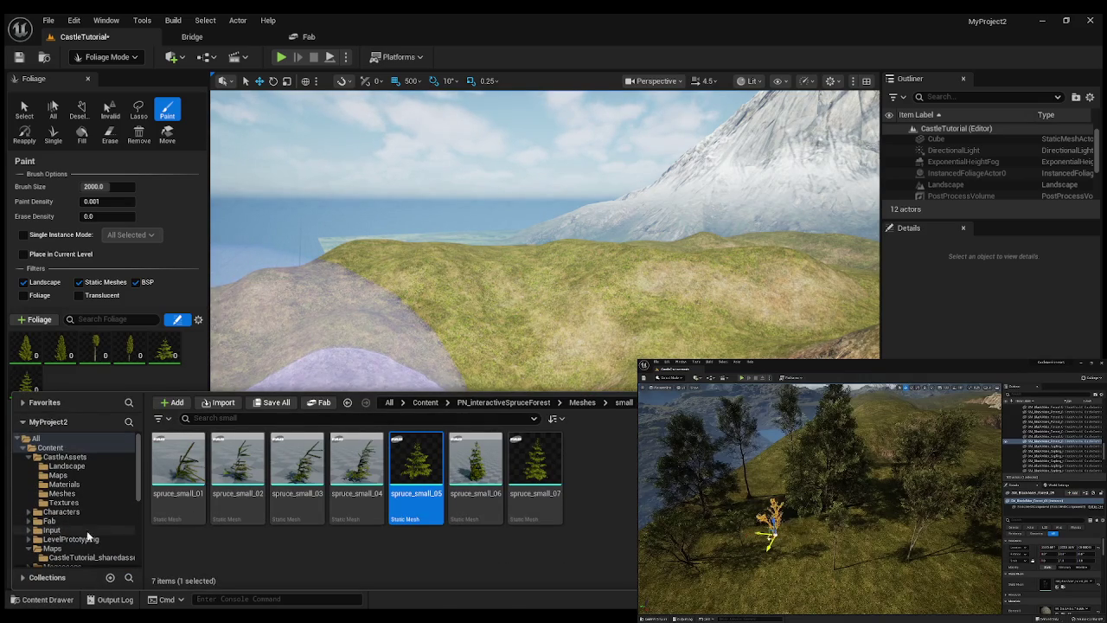
left_click(28, 522)
left_click(82, 530)
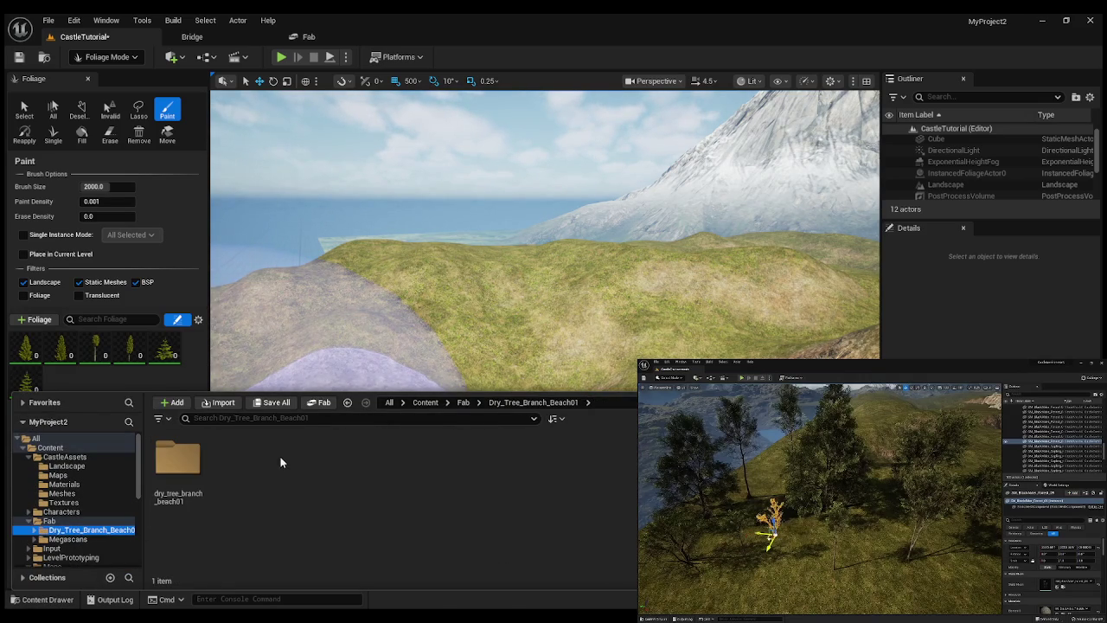
left_click_drag(185, 451, 22, 362)
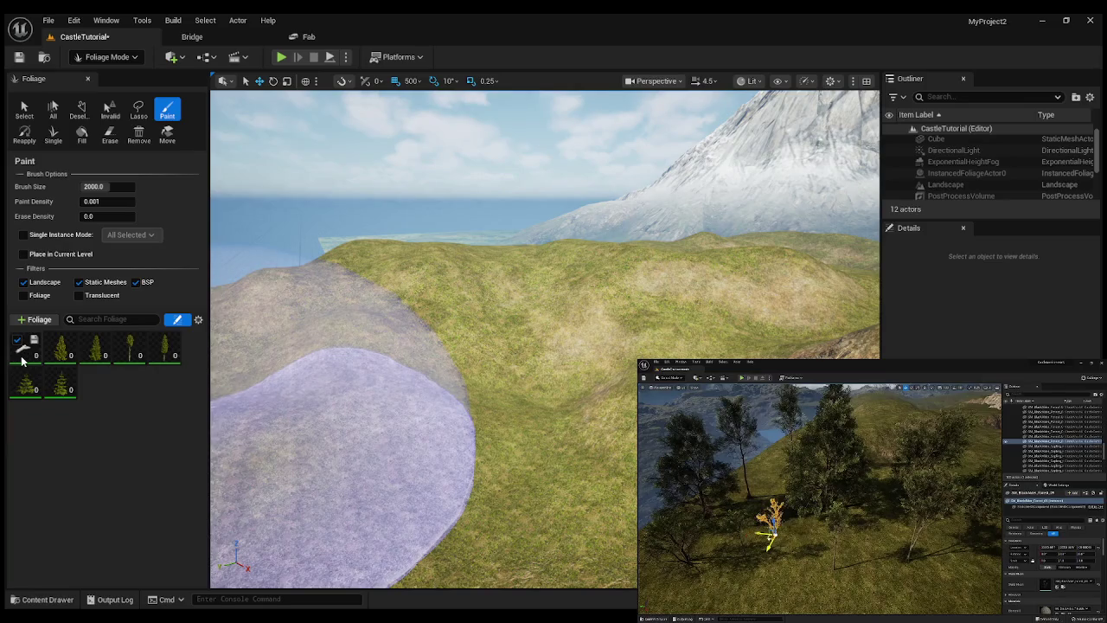
Fly the camera over the hills, lake and rocky mountain slopes.
left_click(44, 600)
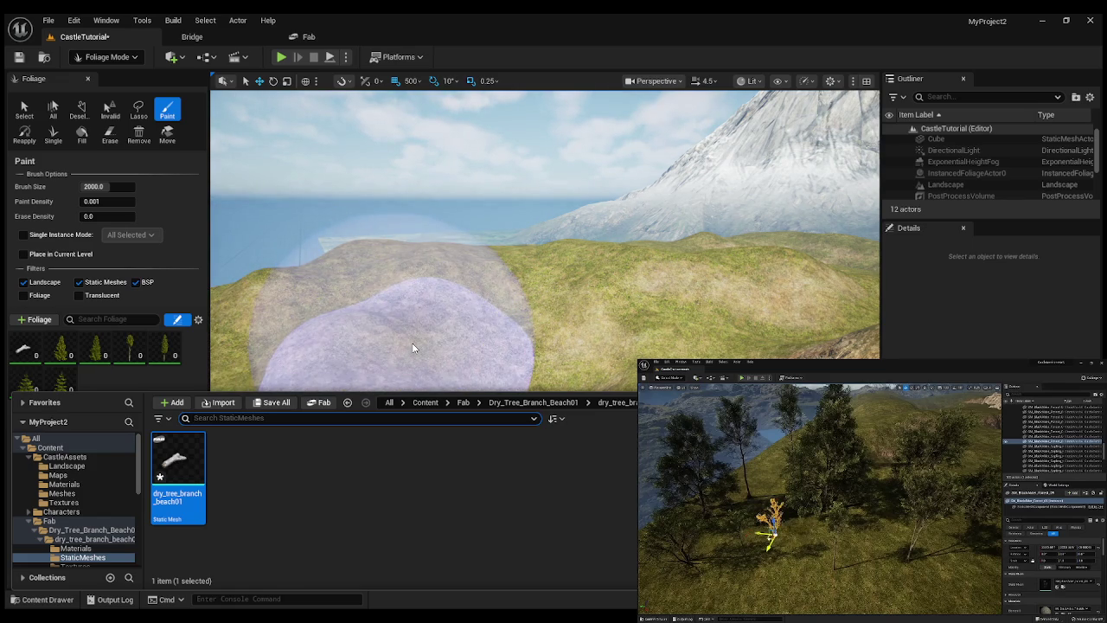
right_click(458, 312)
right_click(453, 309)
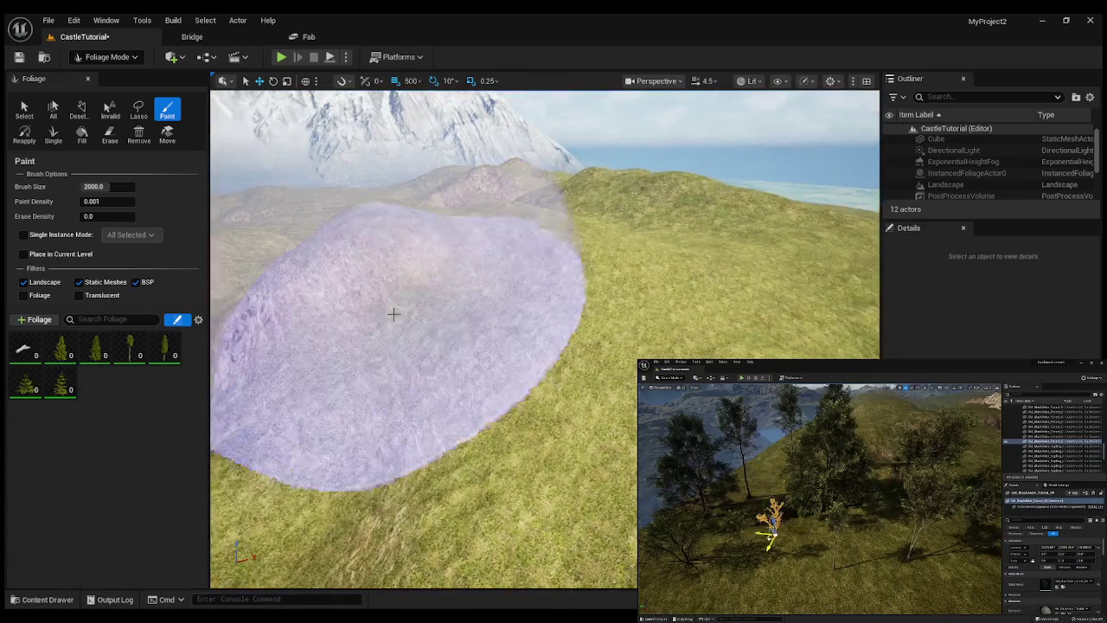
right_click(390, 314)
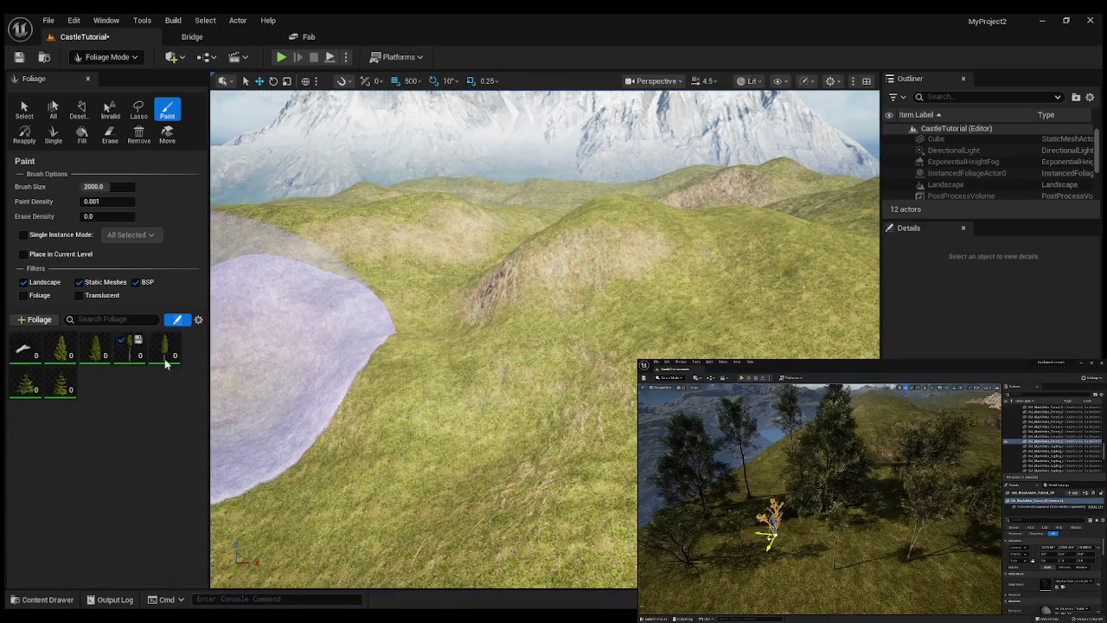
right_click(242, 398)
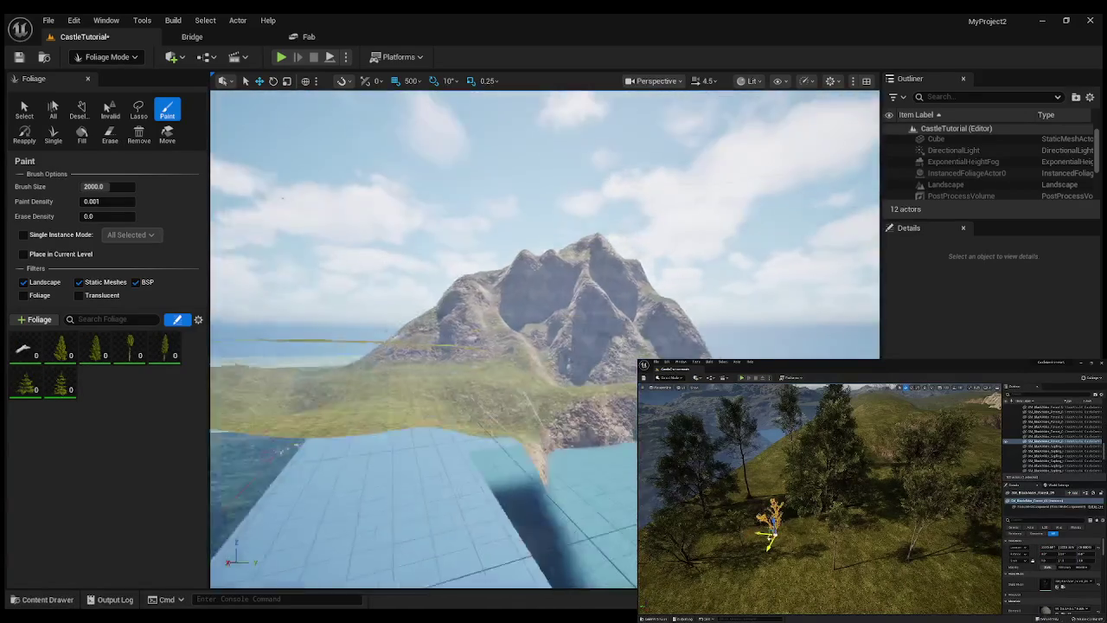
right_click(466, 403)
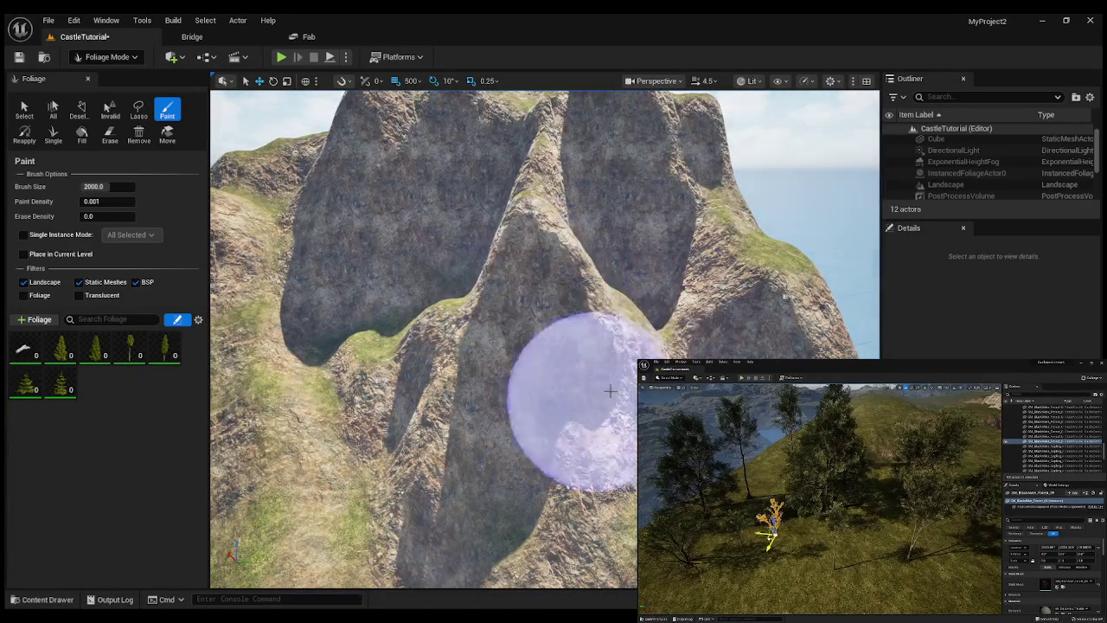
right_click(527, 423)
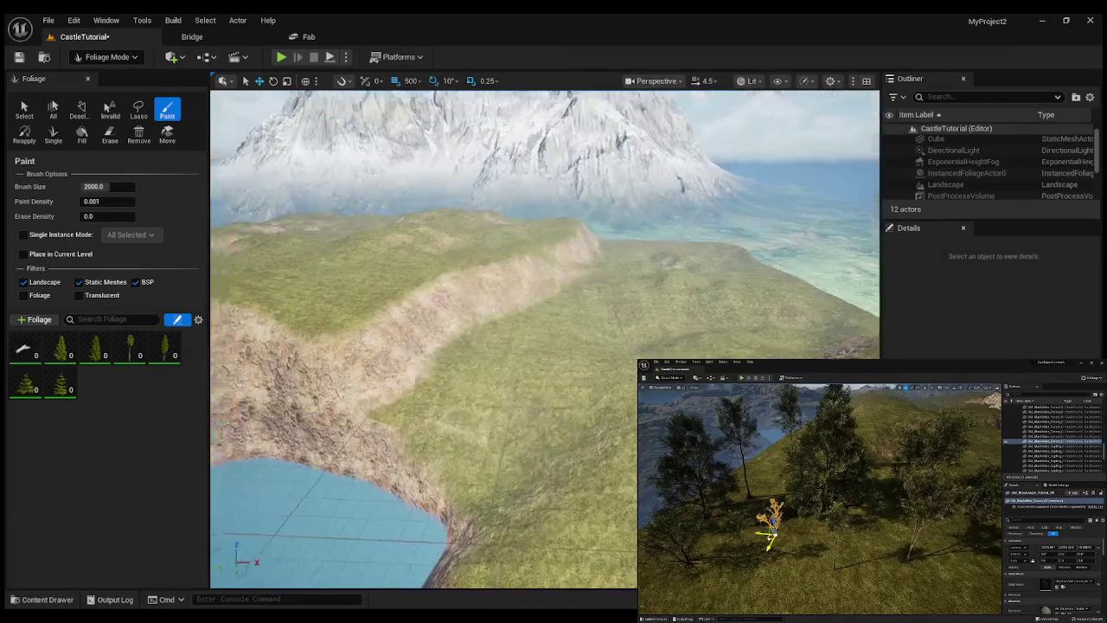
Drag all nine meshes from Lady_Fern's wdvlditia_tier_2 StaticMeshes folder into the foliage palette.
left_click(41, 599)
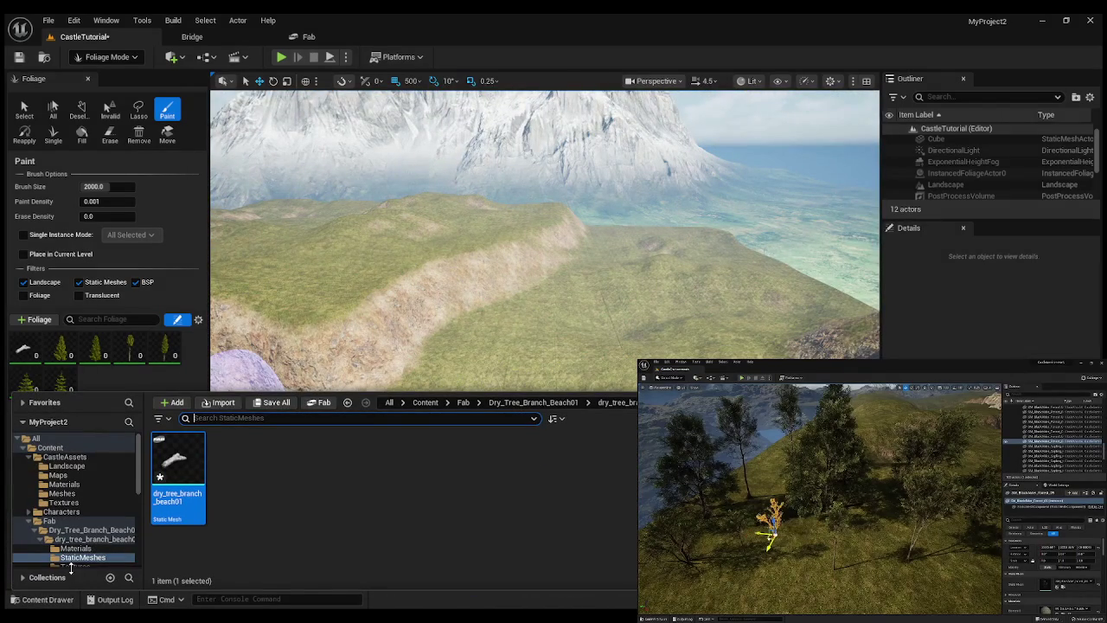
scroll(85, 543, "down", 3)
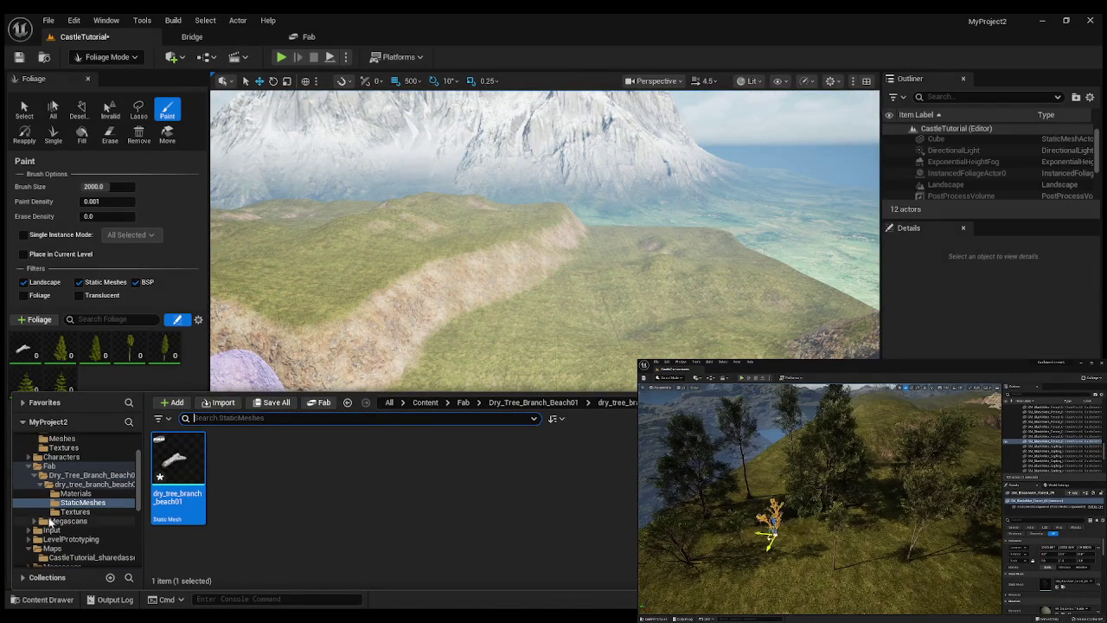
left_click(53, 522)
double_click(177, 458)
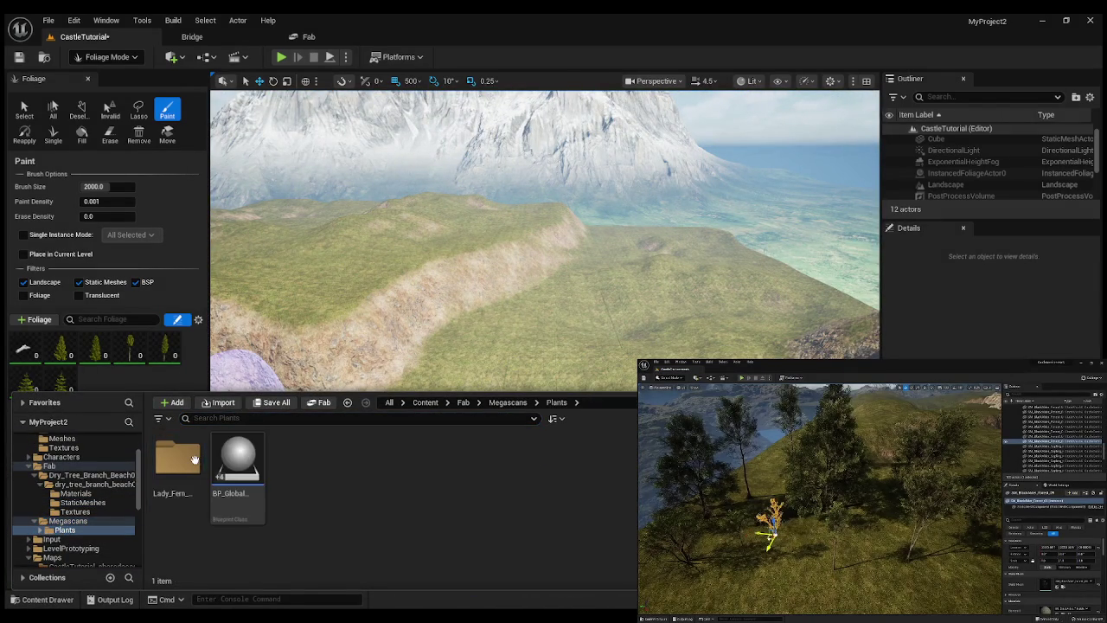
double_click(197, 481)
double_click(179, 460)
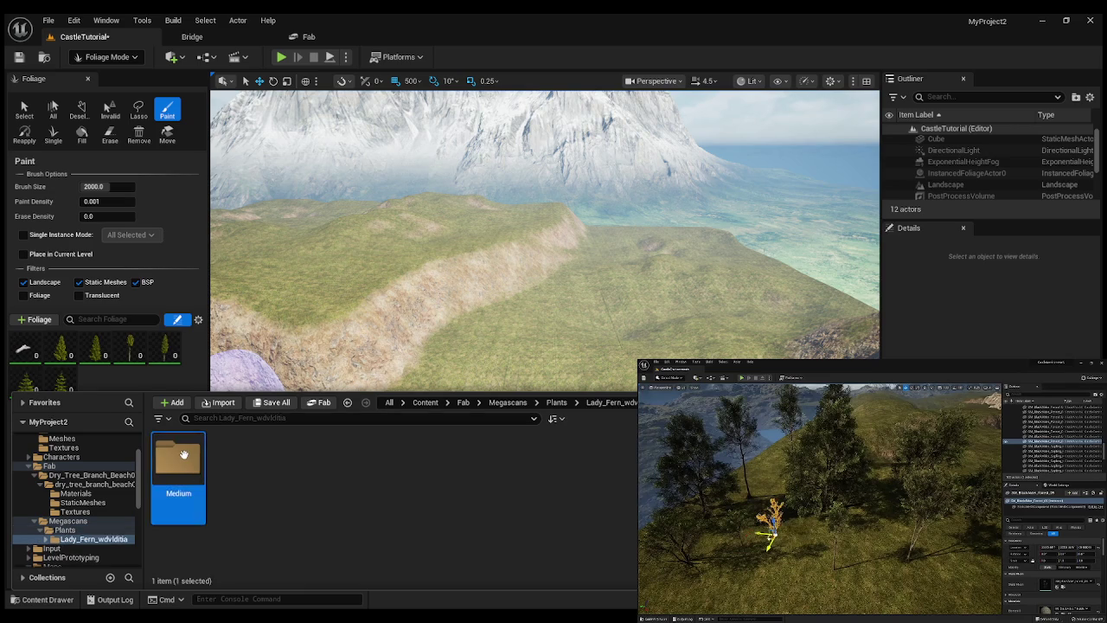
double_click(177, 459)
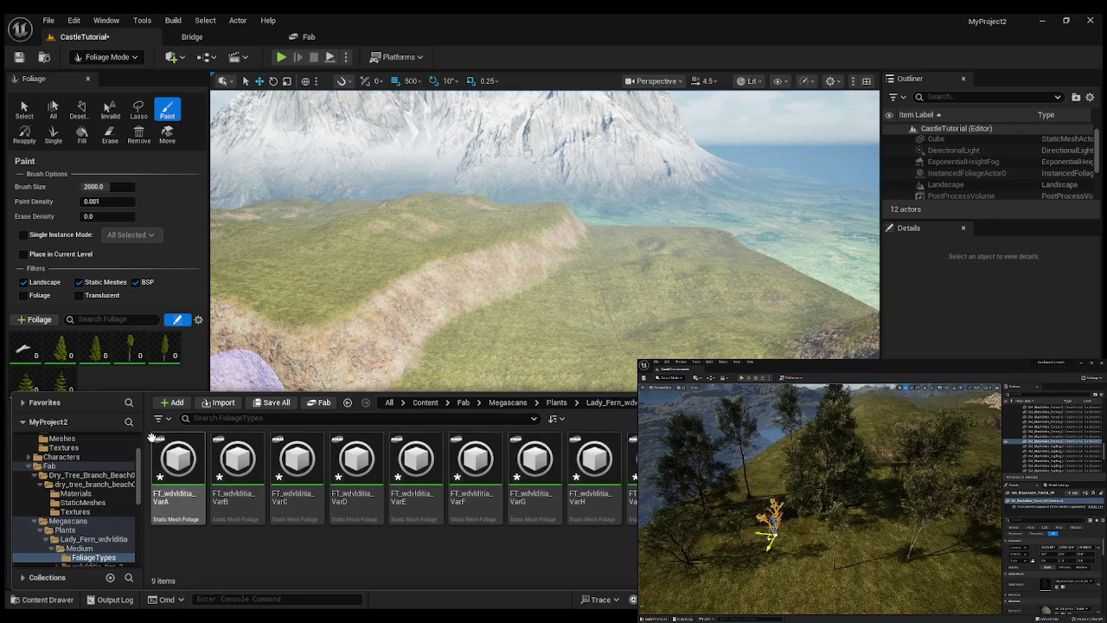
left_click(80, 550)
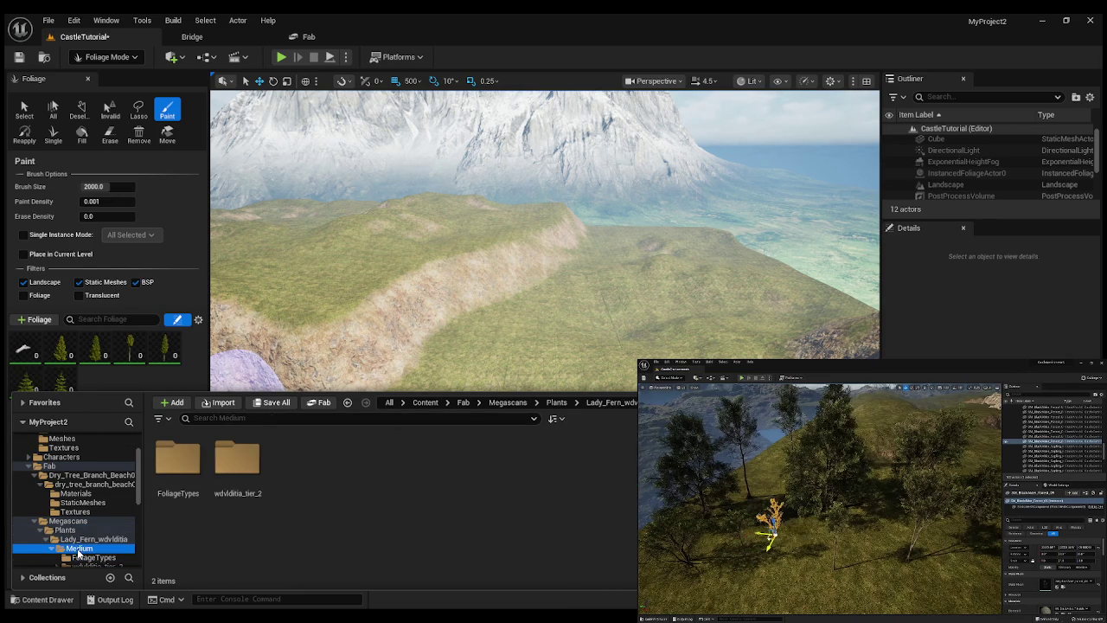
double_click(242, 461)
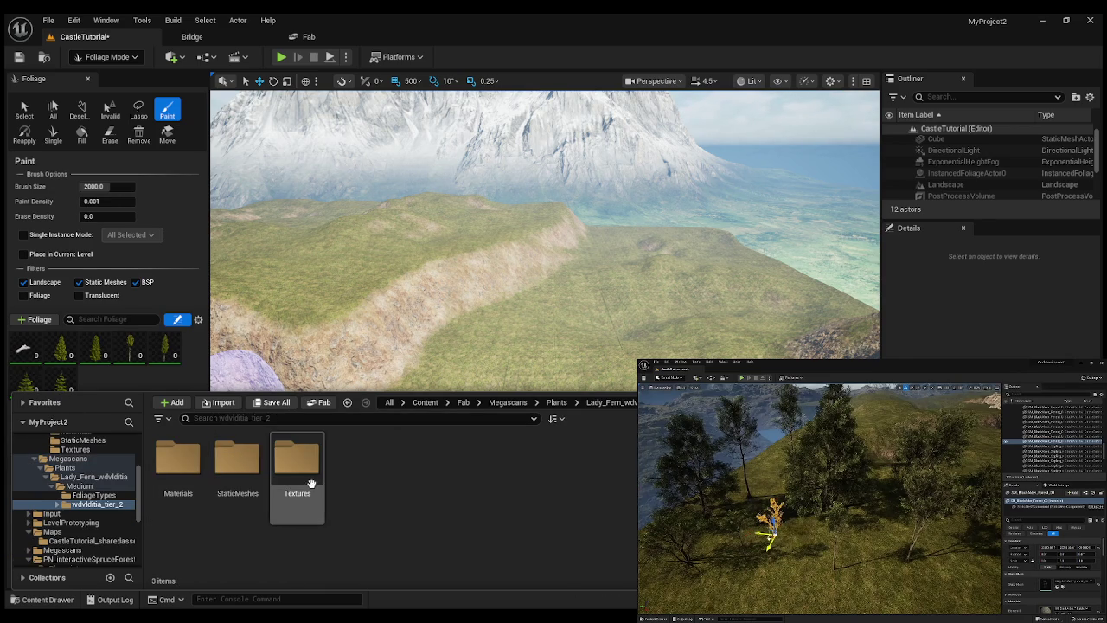
double_click(253, 459)
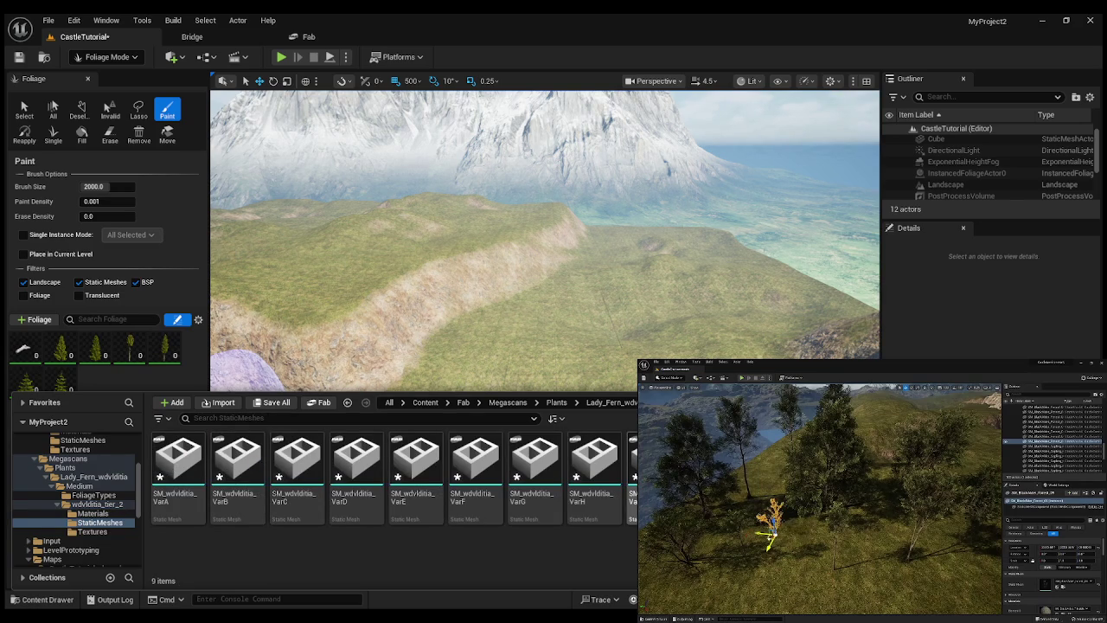
key("ctrl+a")
left_click_drag(204, 455, 95, 384)
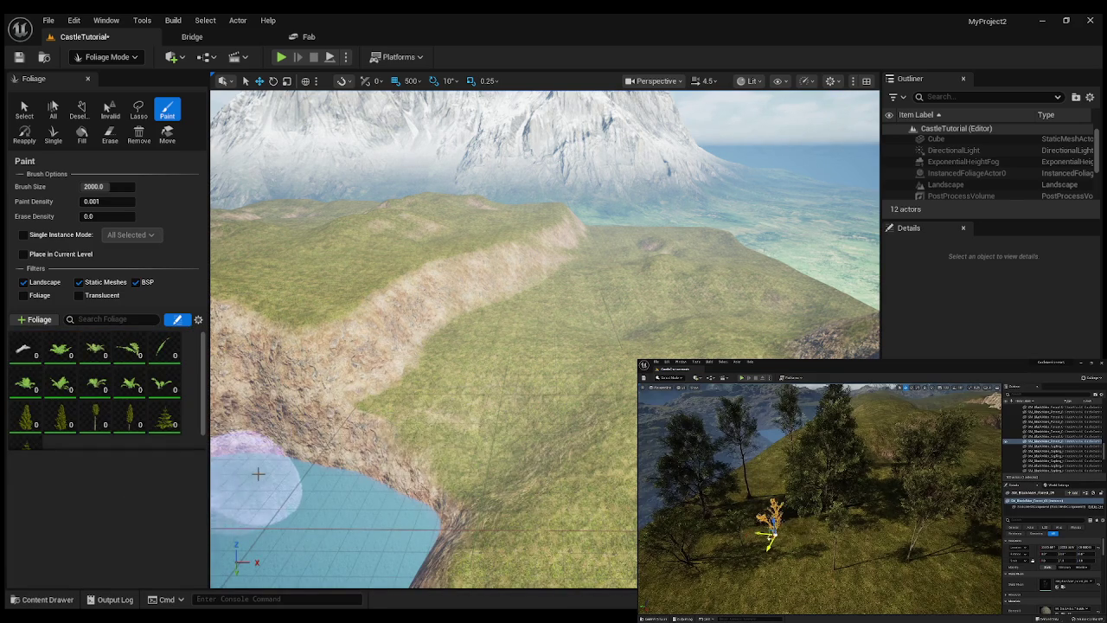
Fly to the grassy hillside above the lake, with Paint Density lowered to 0.0005.
right_click(594, 383)
key("w")
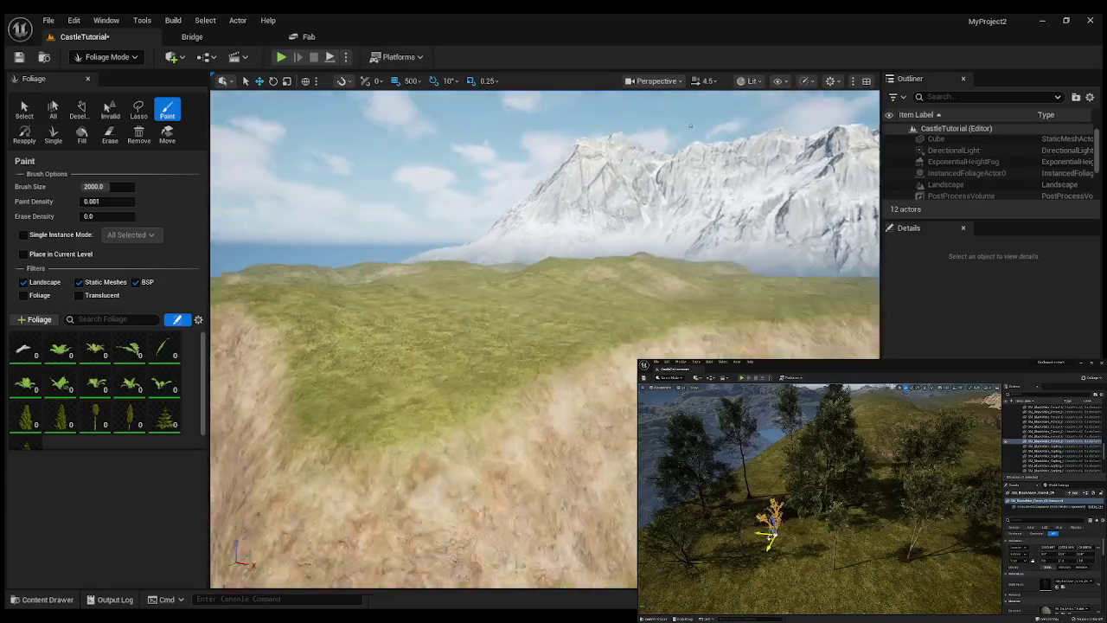
key("s")
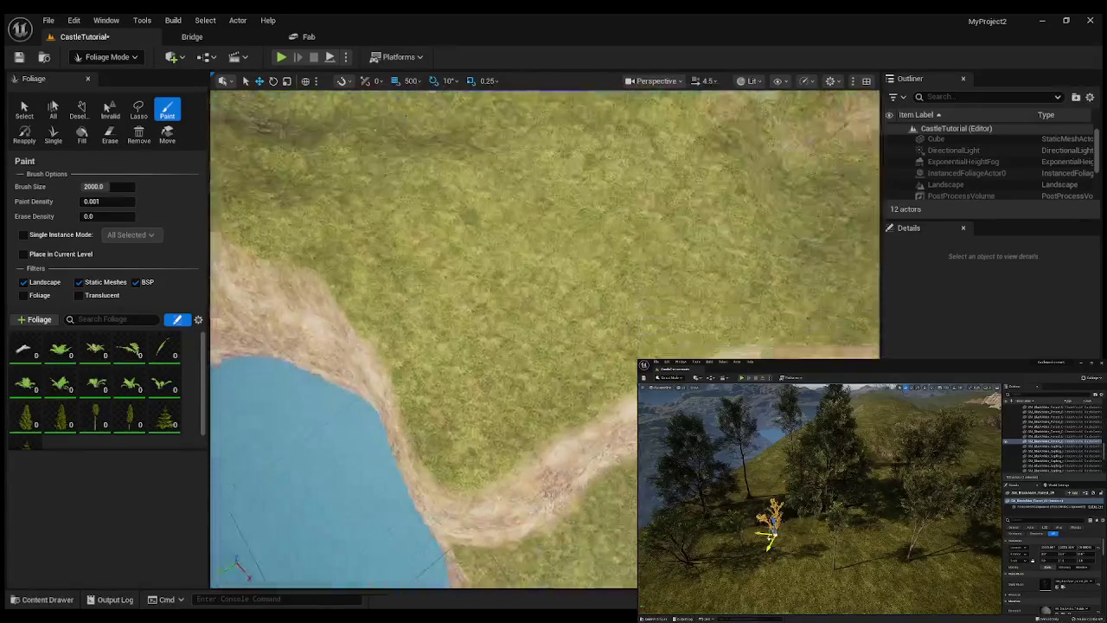
key("w")
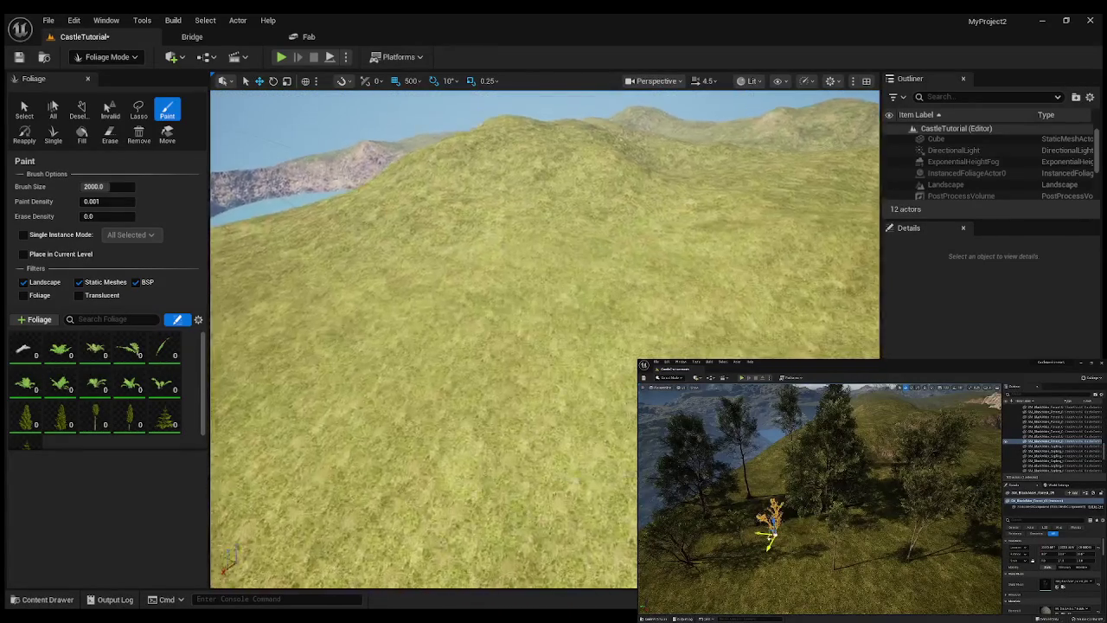
scroll(557, 305, "up", 3)
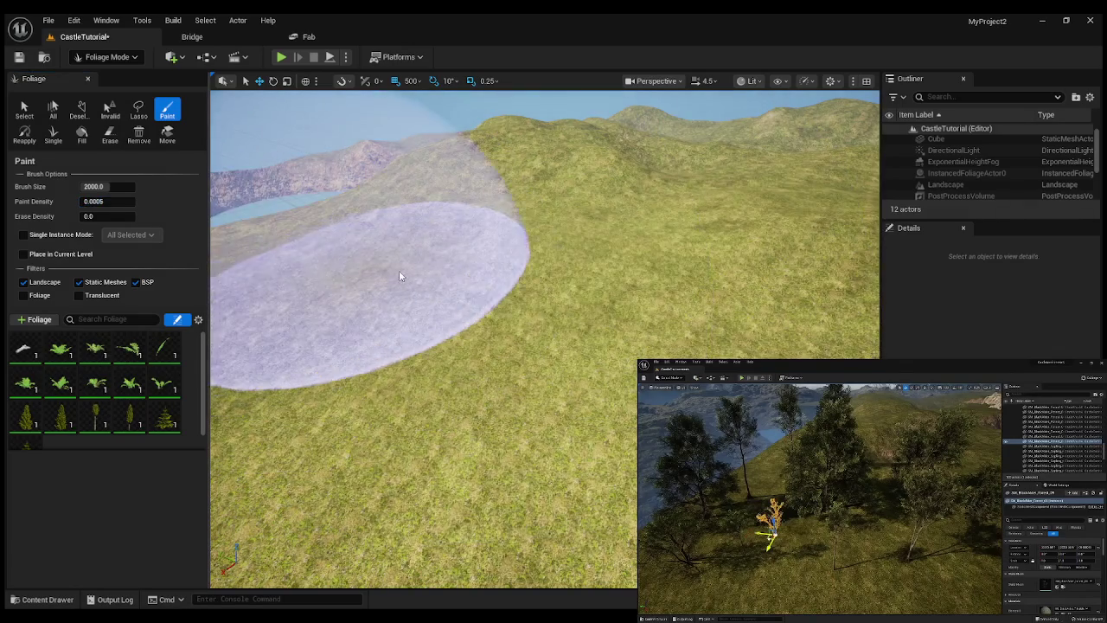
Scatter spruces, dry trees and ferns across the slopes, then switch to Selection Mode.
left_click(571, 277)
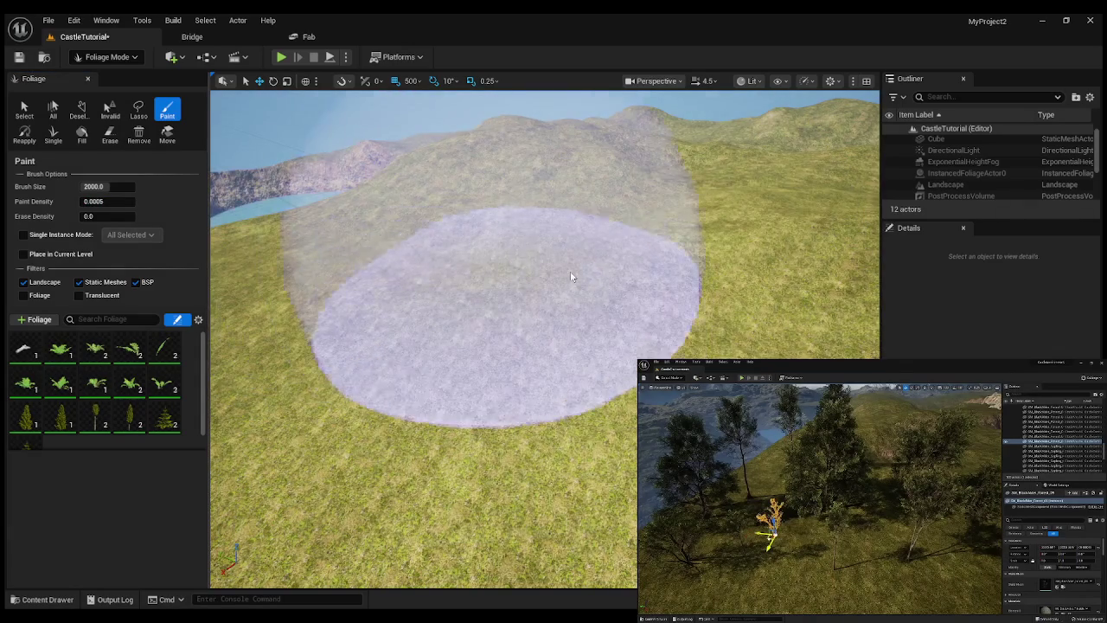
mouse_move(571, 277)
left_mouse_down()
mouse_move(675, 282)
mouse_move(519, 475)
mouse_move(391, 371)
mouse_move(435, 238)
mouse_move(523, 161)
mouse_move(687, 165)
mouse_move(574, 227)
mouse_move(403, 375)
left_mouse_up()
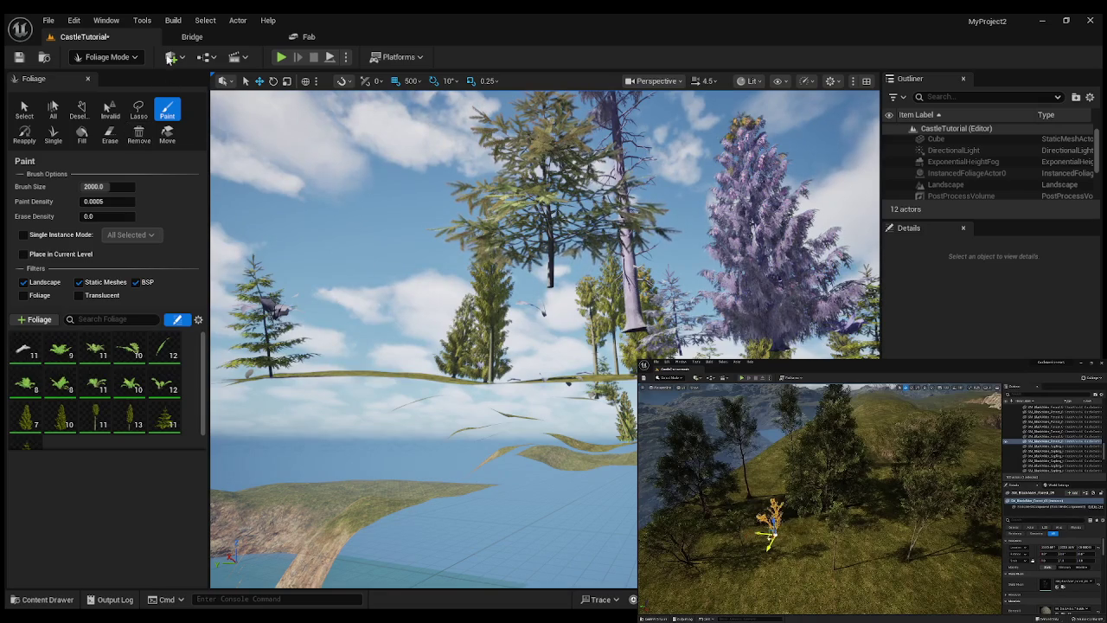
left_click(87, 78)
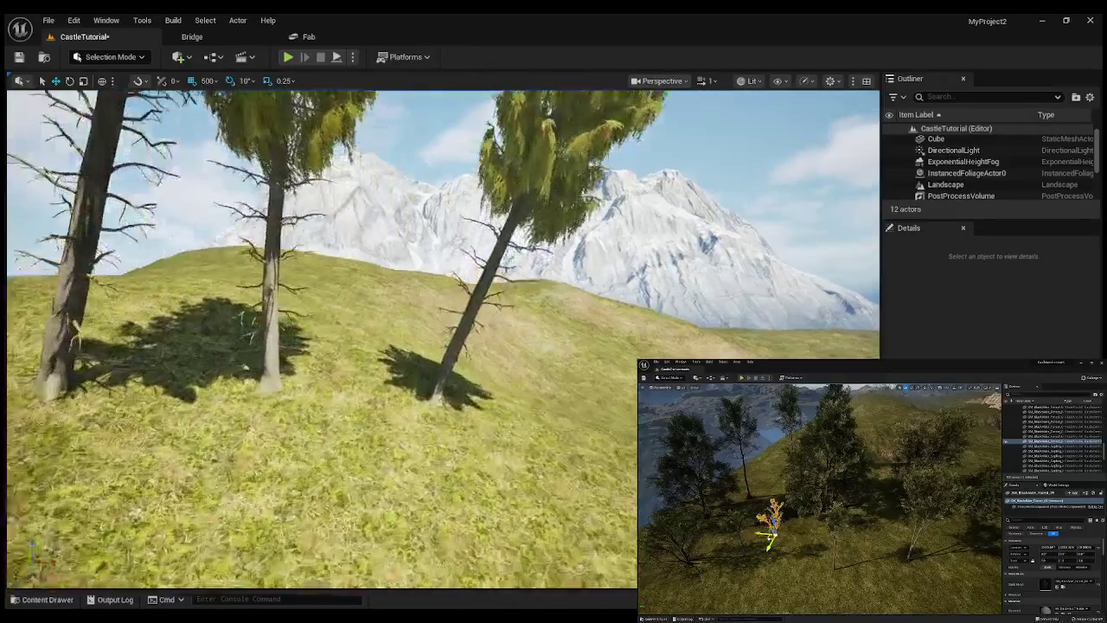
Fly through the painted forest toward the snowy mountain and grassland, then return to Fab.
mouse_move(273, 216)
left_mouse_down()
mouse_move(182, 190)
mouse_move(312, 207)
left_mouse_up()
mouse_move(423, 379)
left_mouse_down()
mouse_move(406, 376)
mouse_move(423, 379)
left_mouse_up()
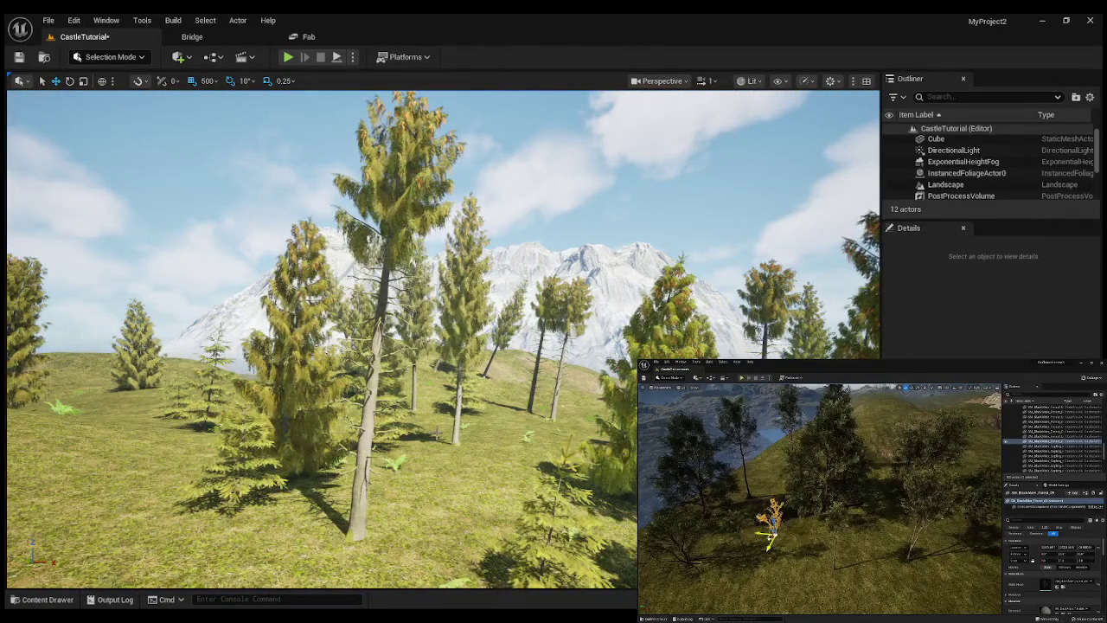
mouse_move(437, 432)
left_mouse_down()
mouse_move(454, 398)
mouse_move(501, 391)
left_mouse_up()
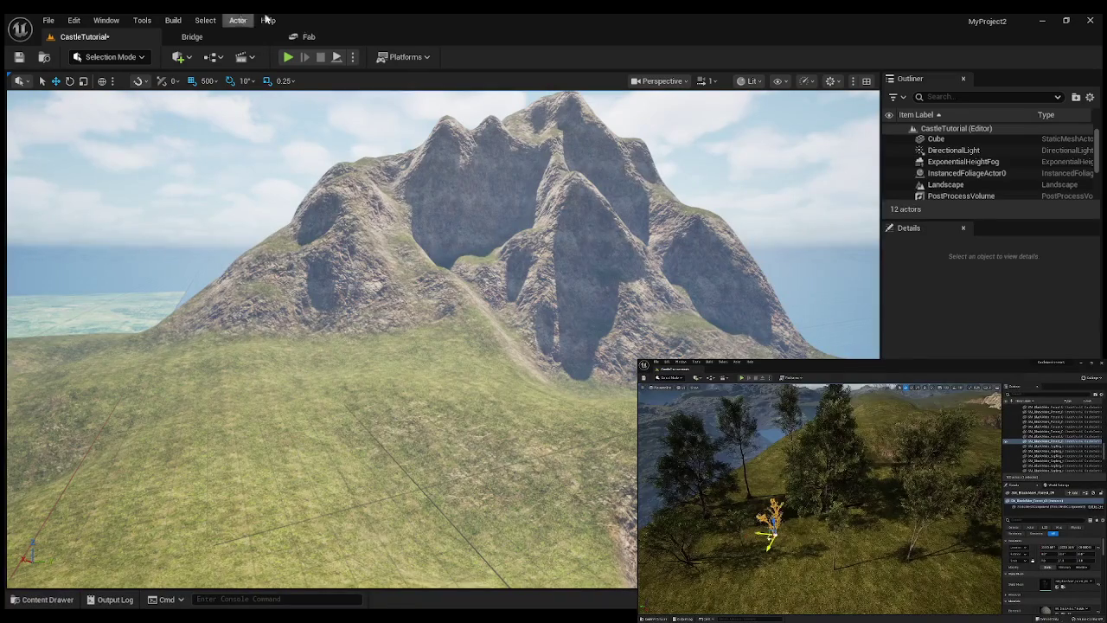
left_click(309, 38)
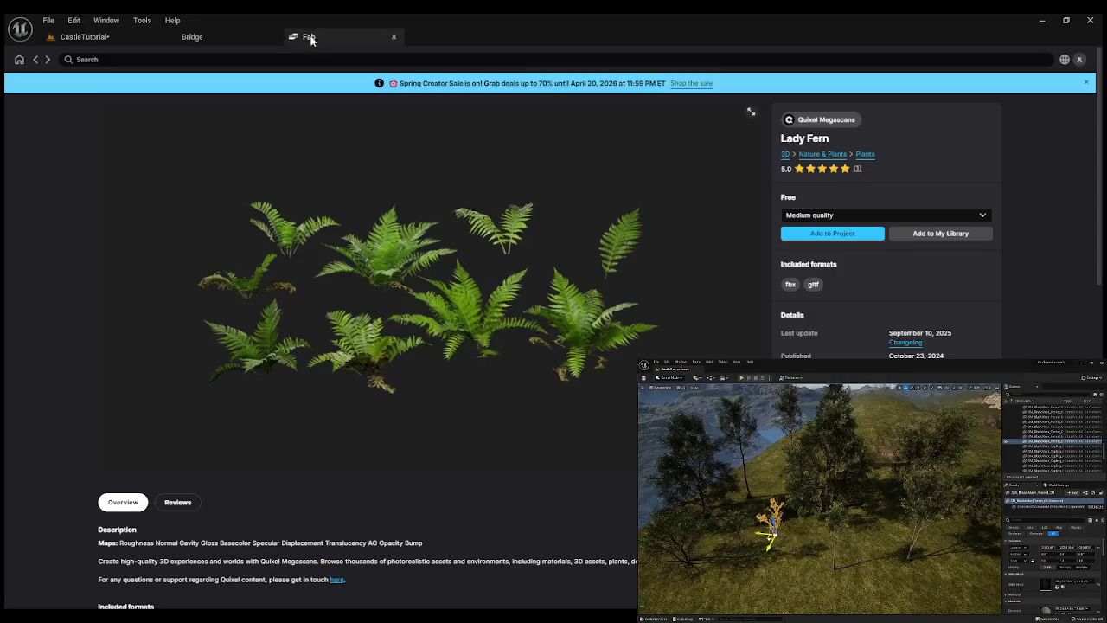
Search Fab for 'Cliff' and scroll through the results grid.
left_click(199, 58)
type("Cliff")
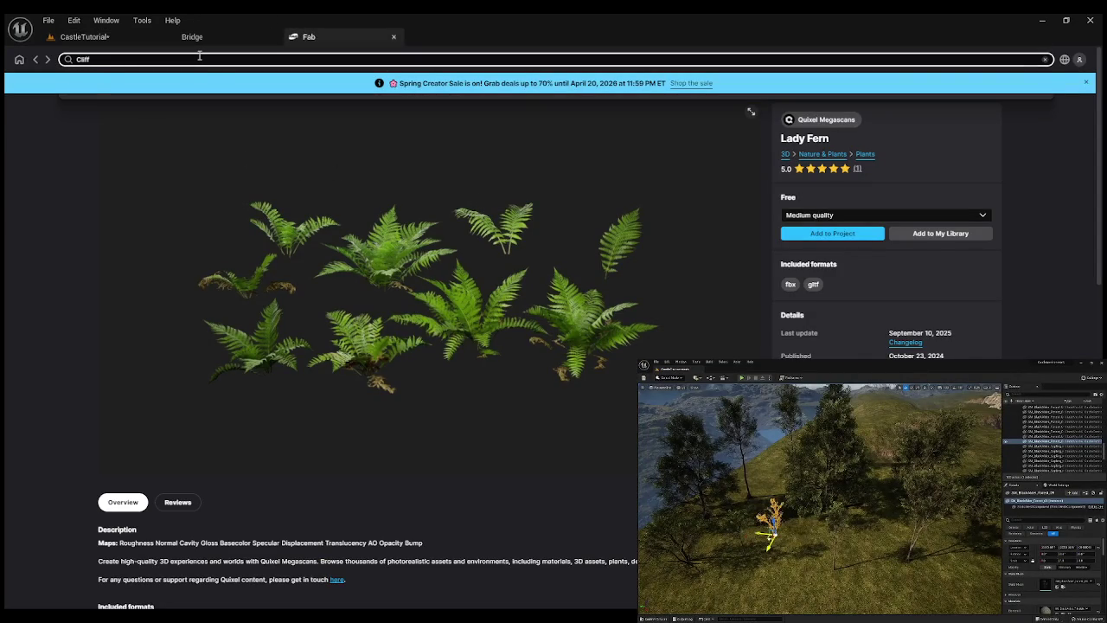
key("Return")
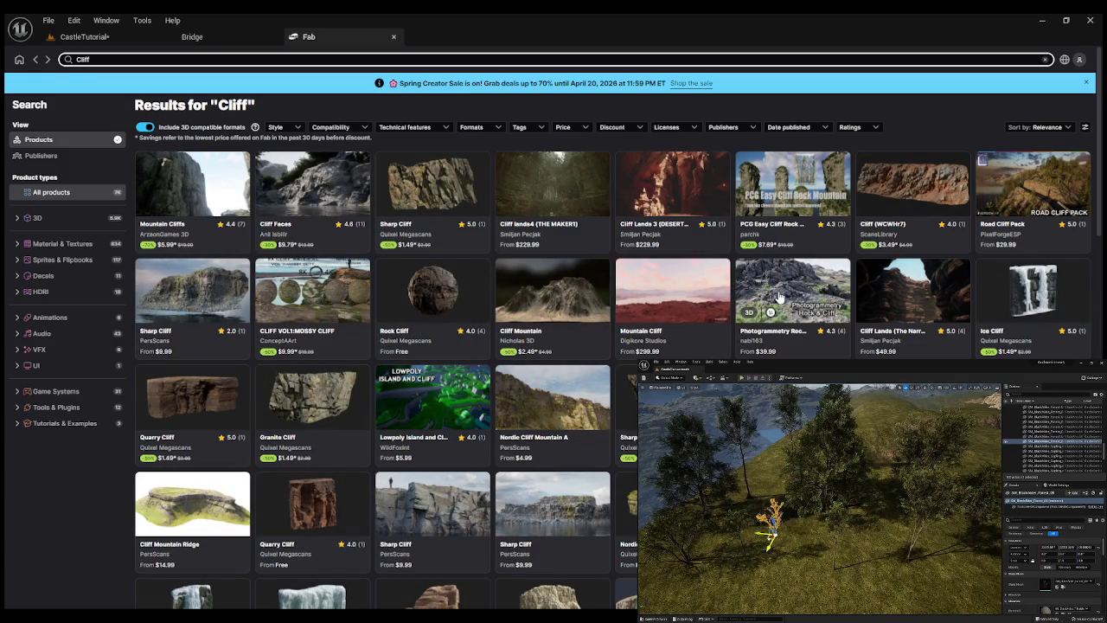
scroll(666, 307, "down", 5)
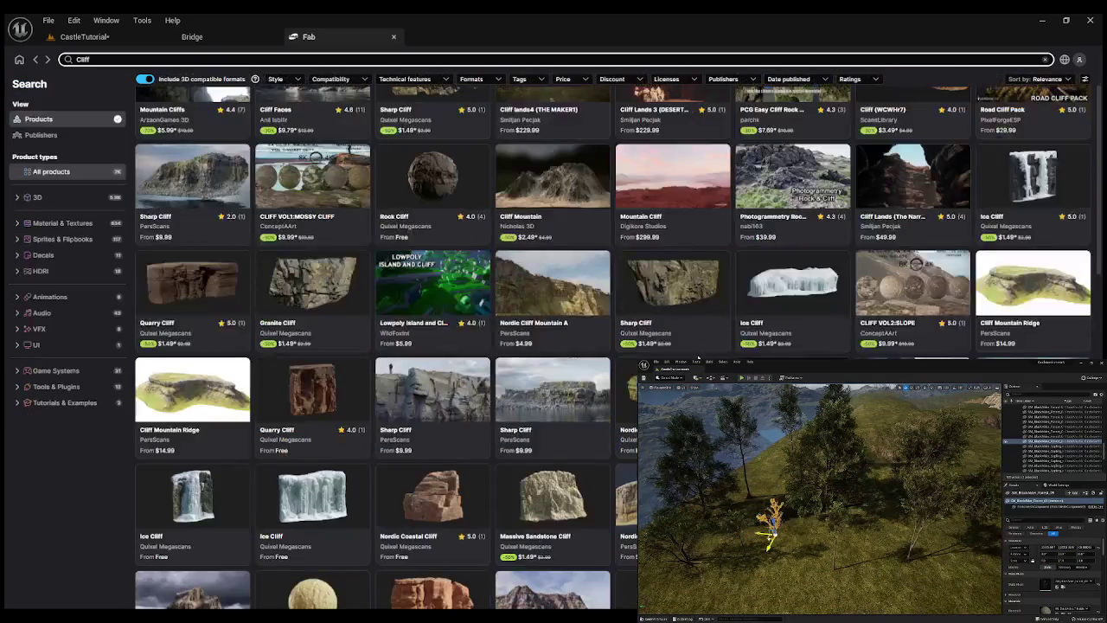
scroll(666, 346, "down", 3)
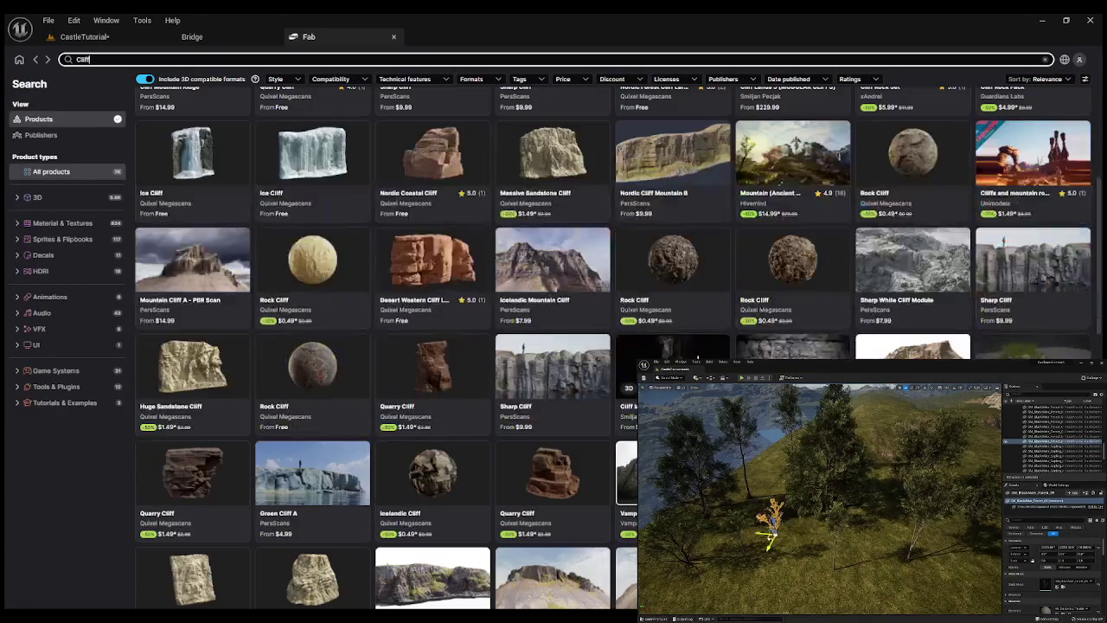
scroll(666, 346, "down", 4)
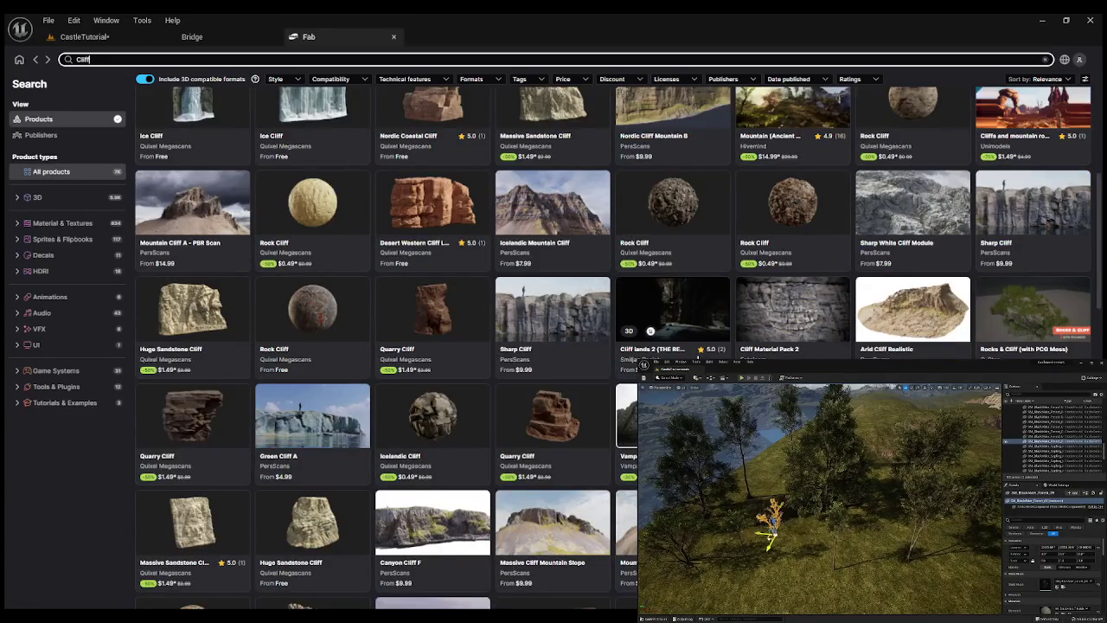
scroll(666, 346, "down", 2)
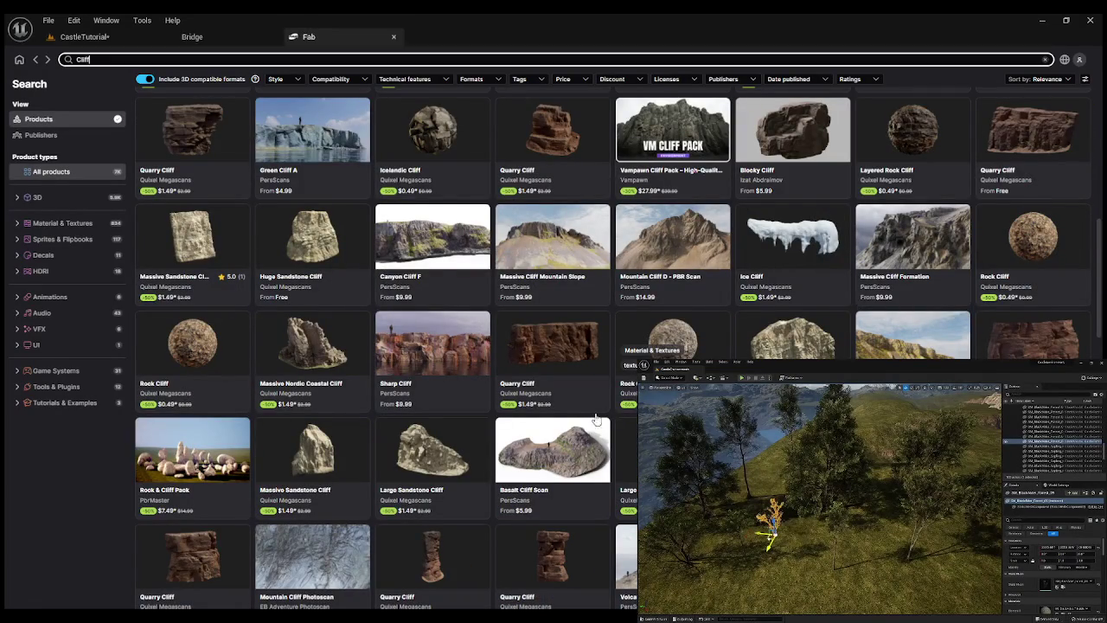
Preview the Rock & Cliff Pack and browse the Sharp Cliff gallery images.
left_click(210, 451)
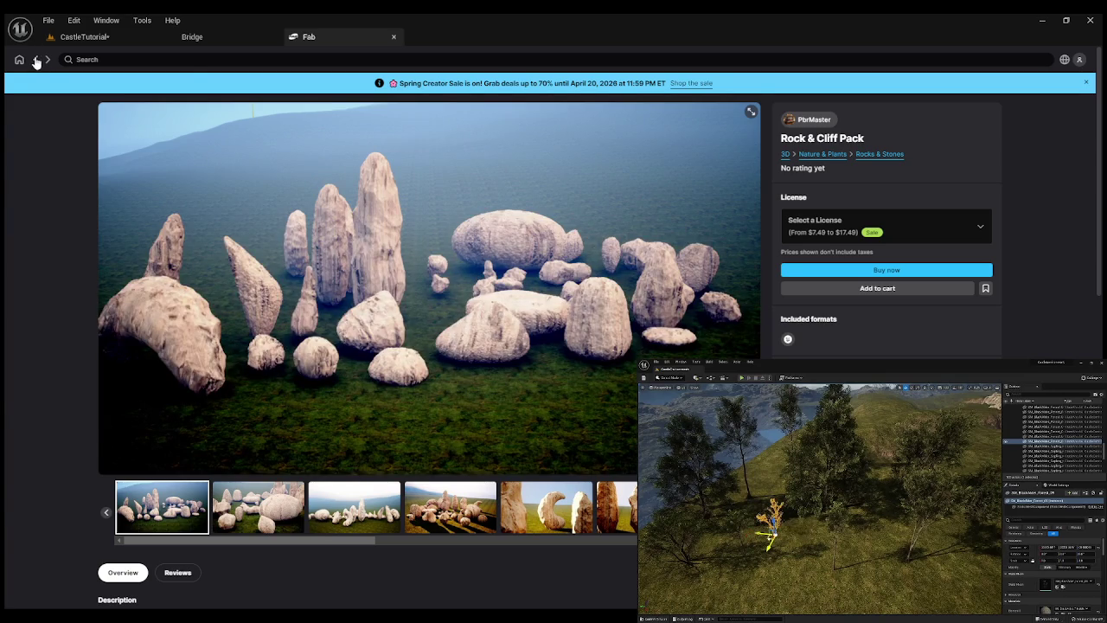
left_click(35, 61)
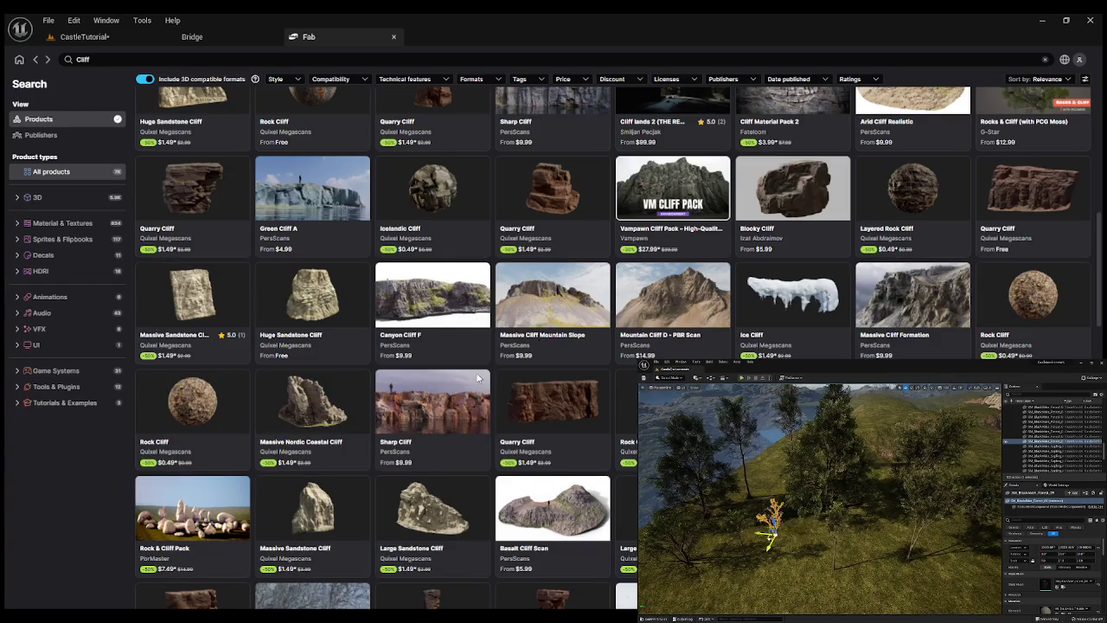
left_click(424, 385)
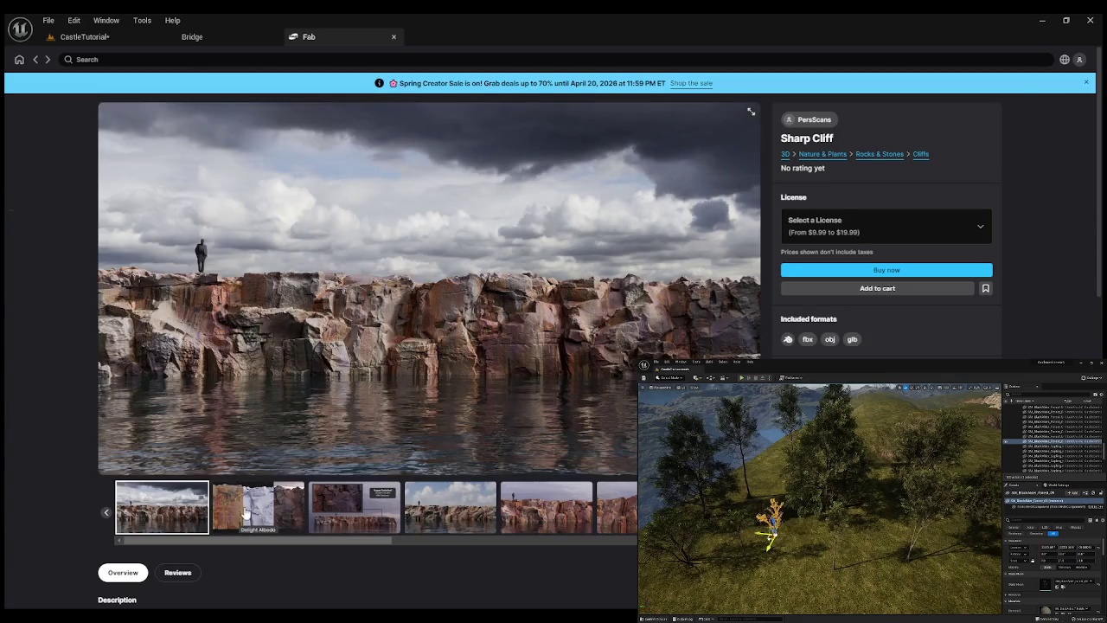
left_click(245, 513)
left_click(329, 511)
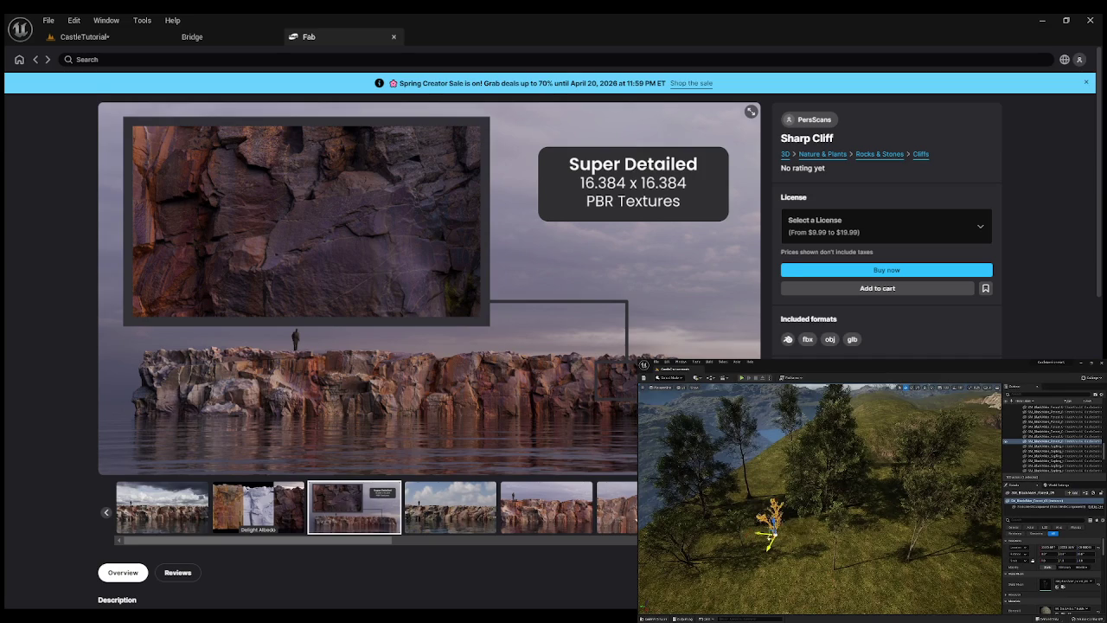
left_click(629, 517)
key("Right")
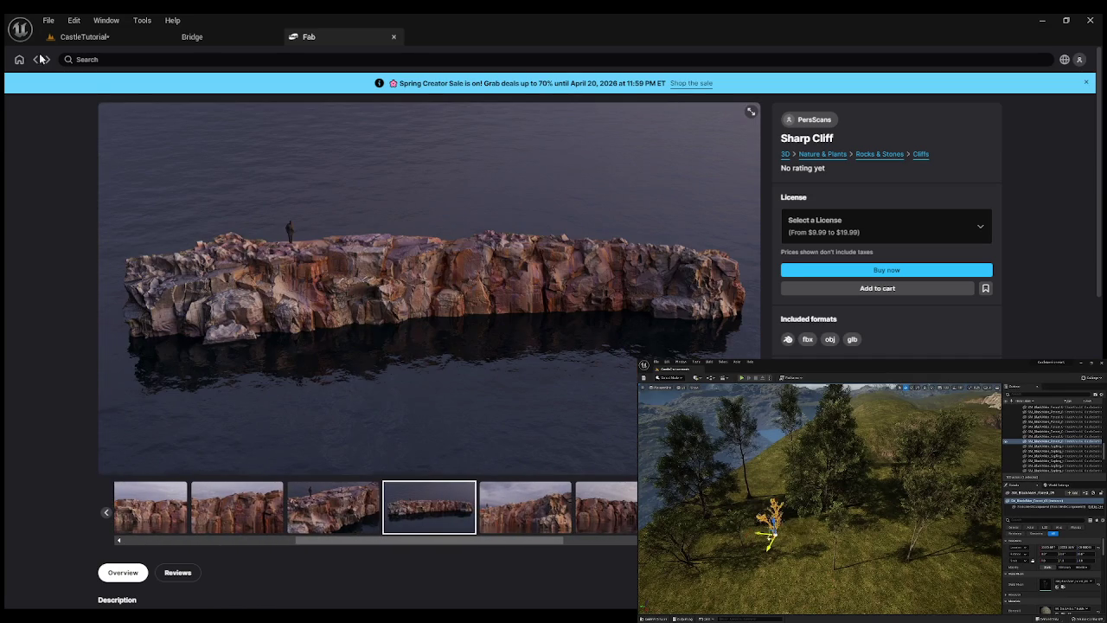
left_click(36, 58)
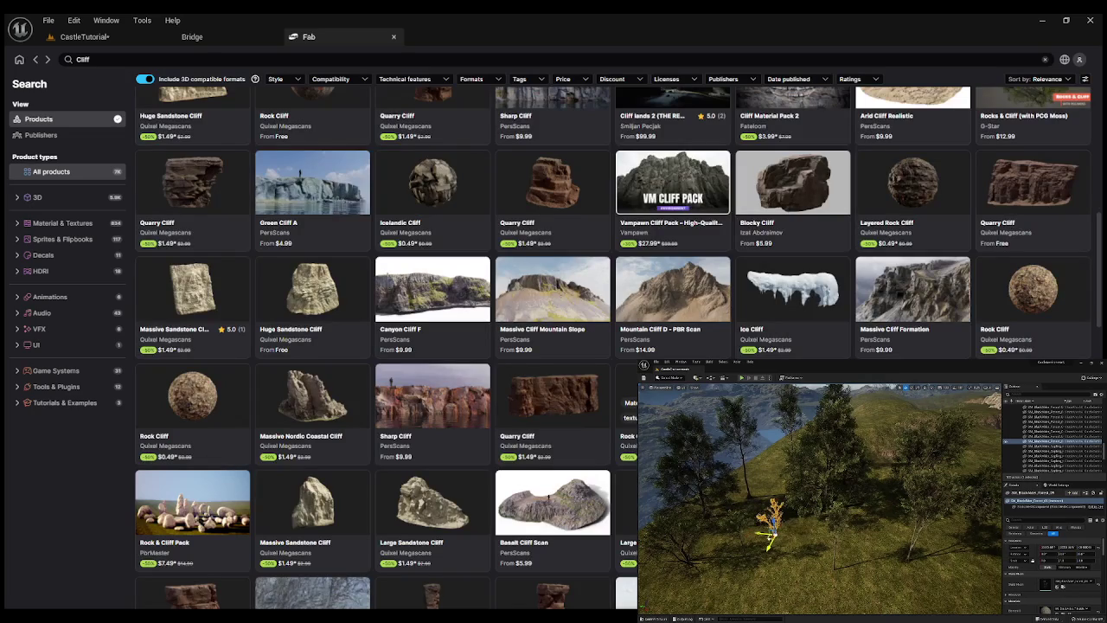
Scroll further down the Cliff results and preview the Rock Cliff listing's images.
scroll(587, 402, "down", 5)
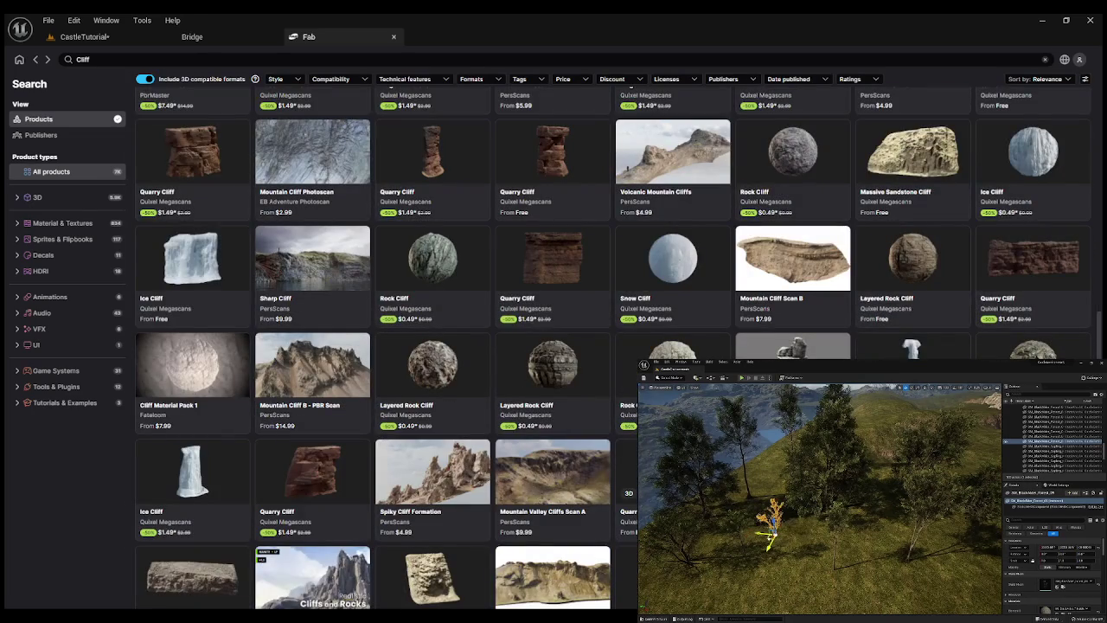
scroll(389, 346, "down", 3)
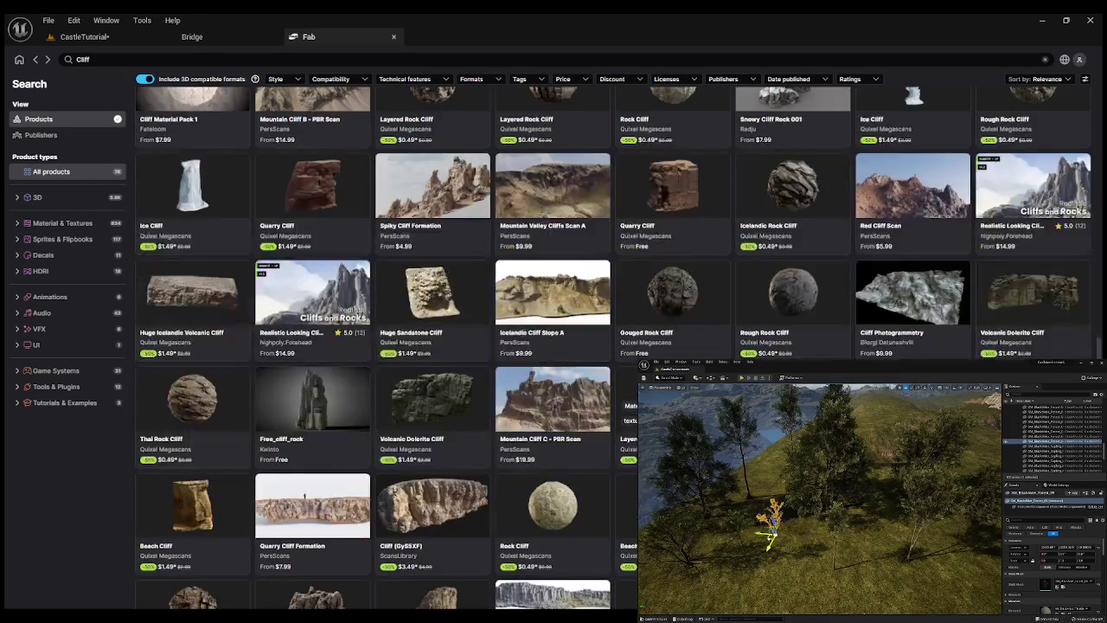
scroll(390, 346, "down", 1)
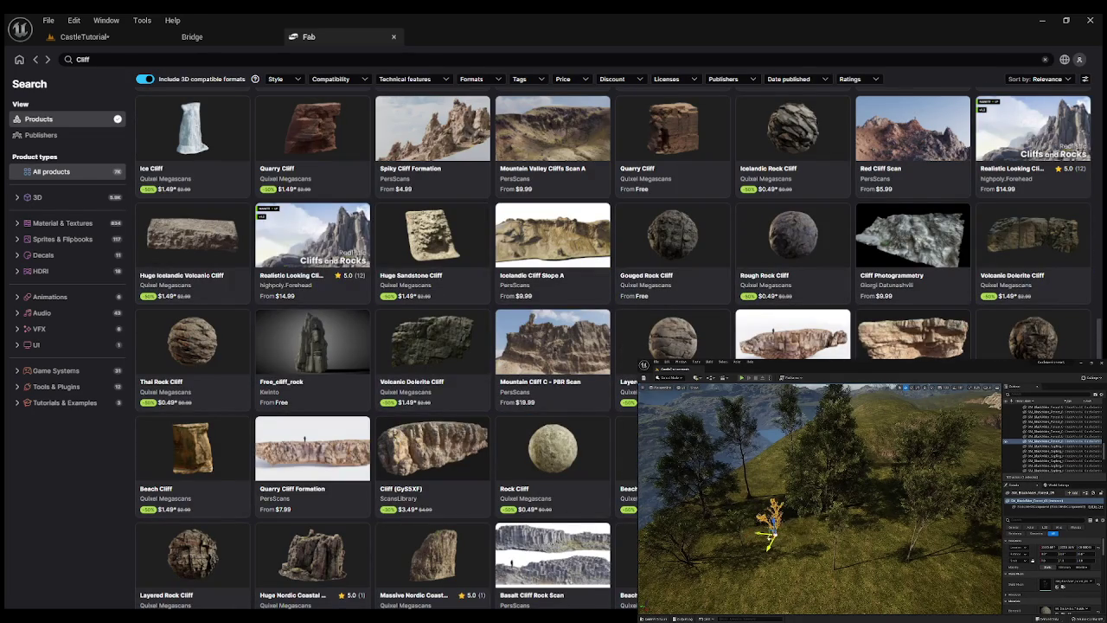
scroll(389, 346, "down", 2)
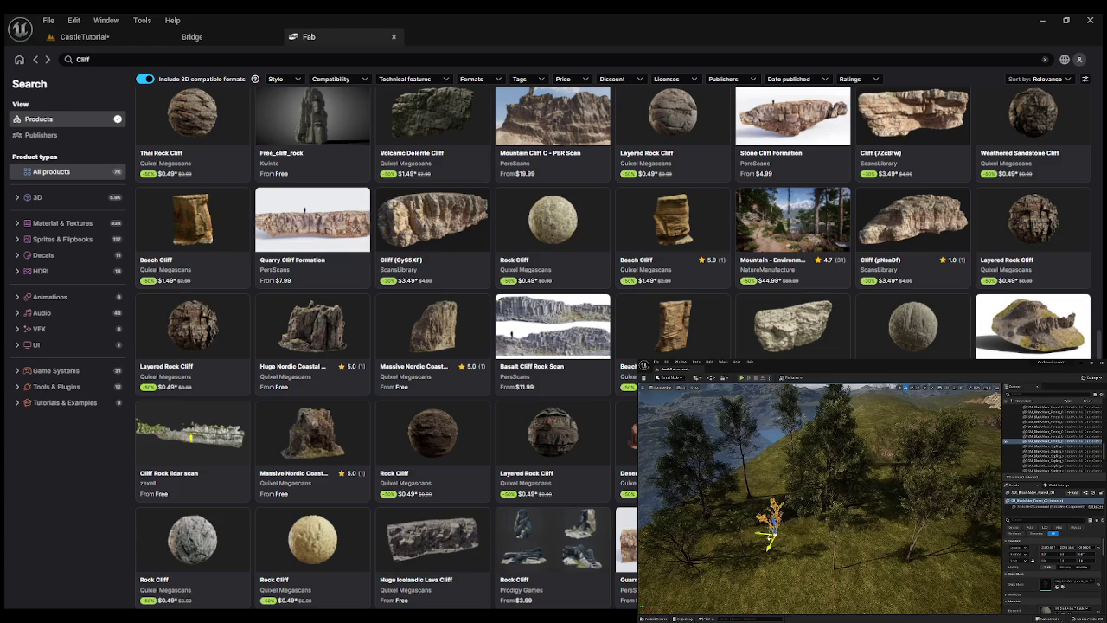
scroll(389, 346, "down", 2)
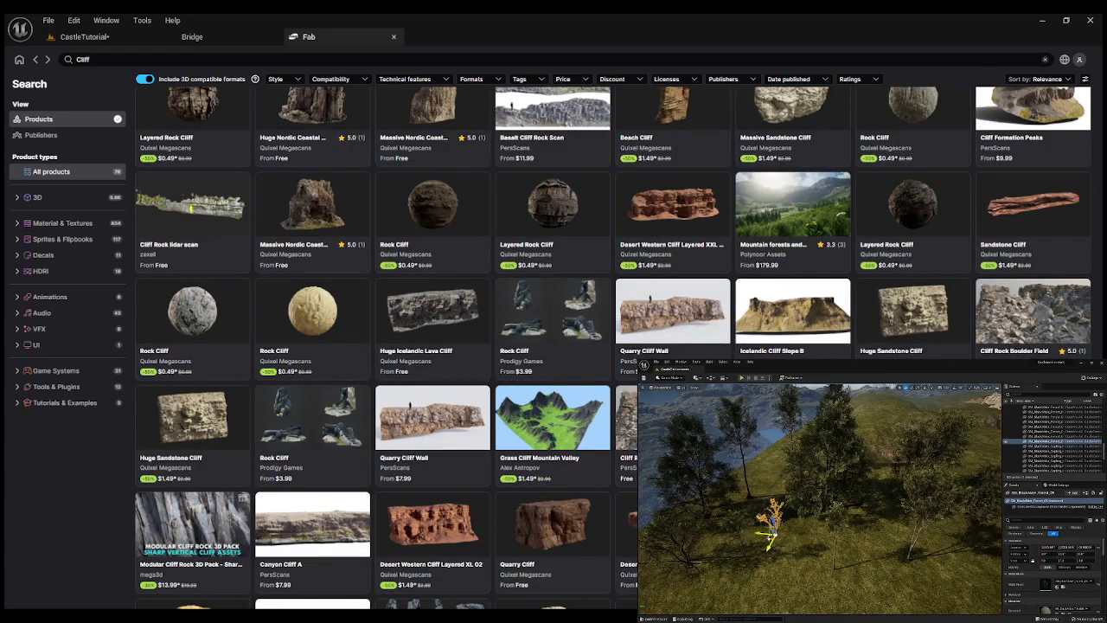
left_click(311, 411)
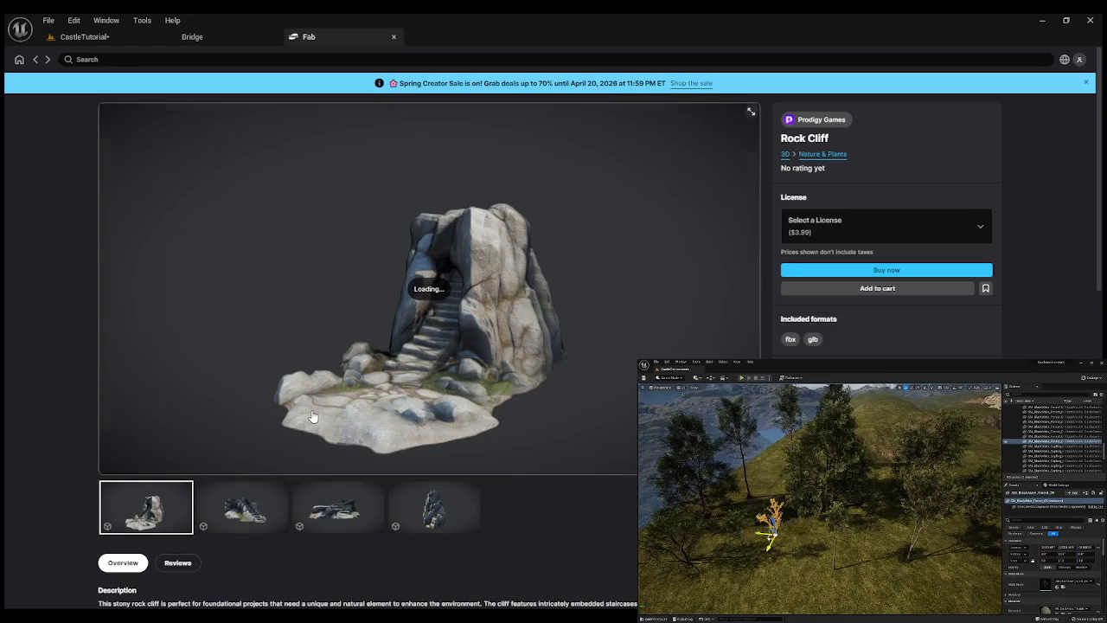
left_click(250, 487)
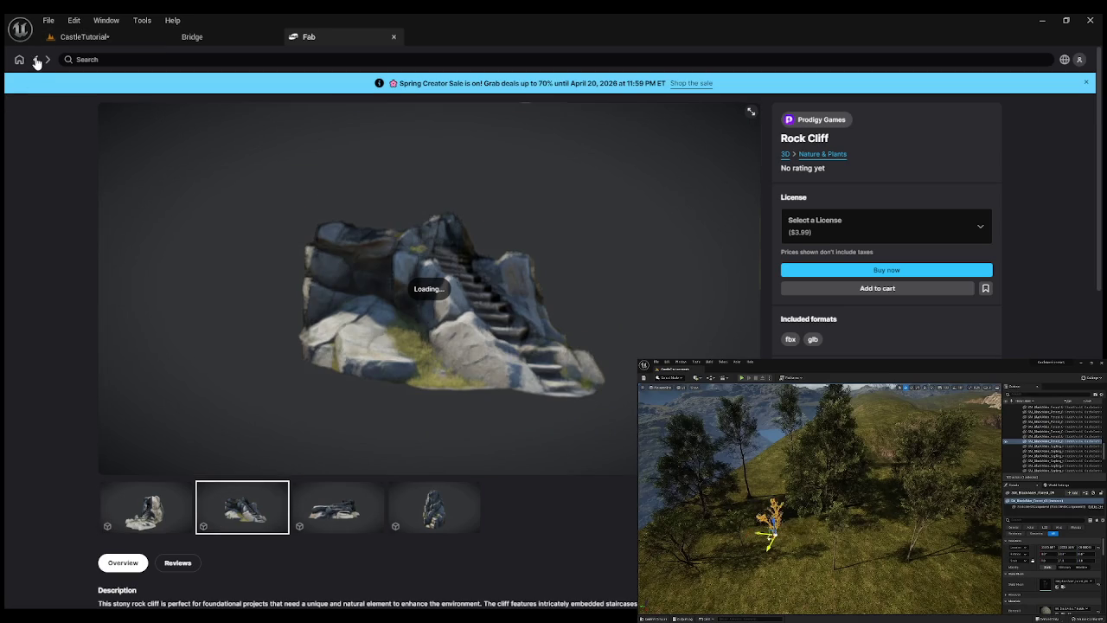
left_click(36, 59)
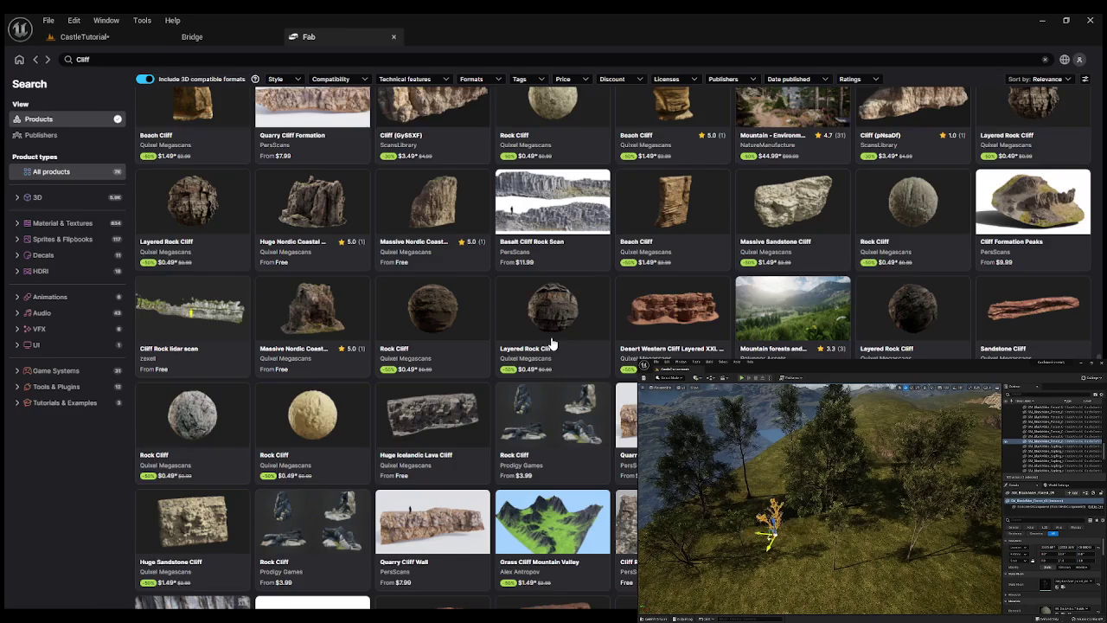
View the Cliff Rock Collection 024 preview renders, then go back to the results.
scroll(552, 344, "down", 3)
scroll(552, 343, "down", 1)
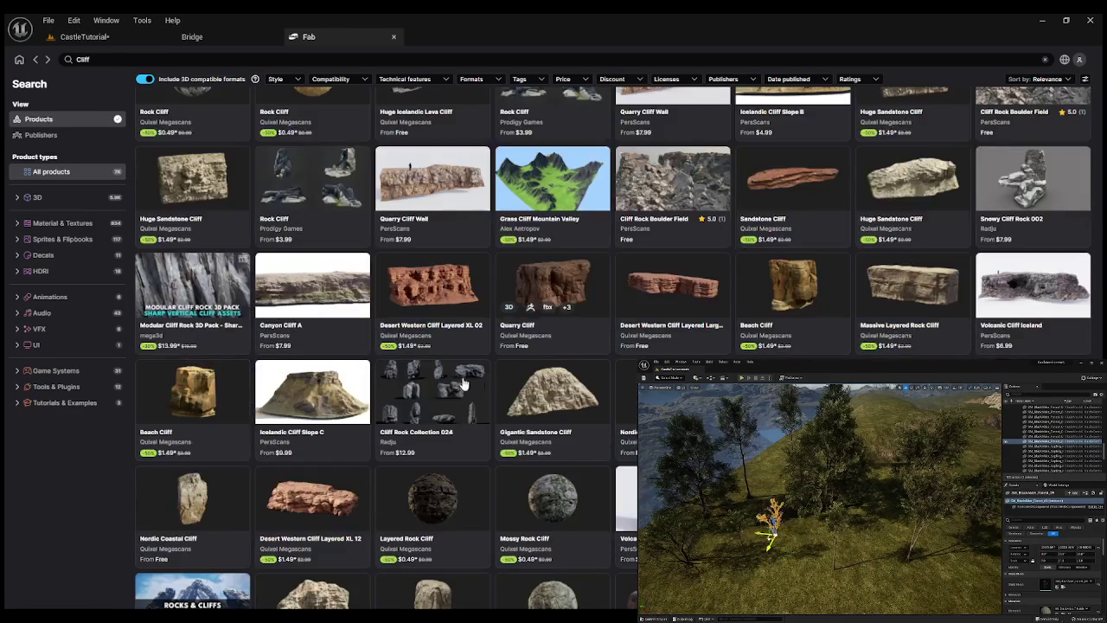
left_click(443, 383)
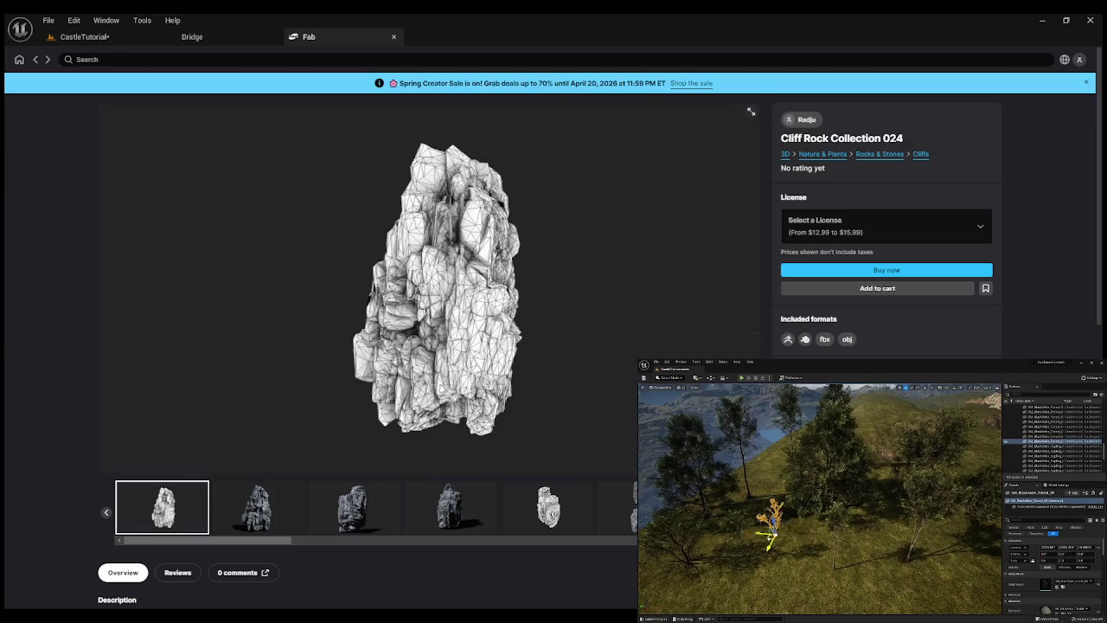
left_click(282, 511)
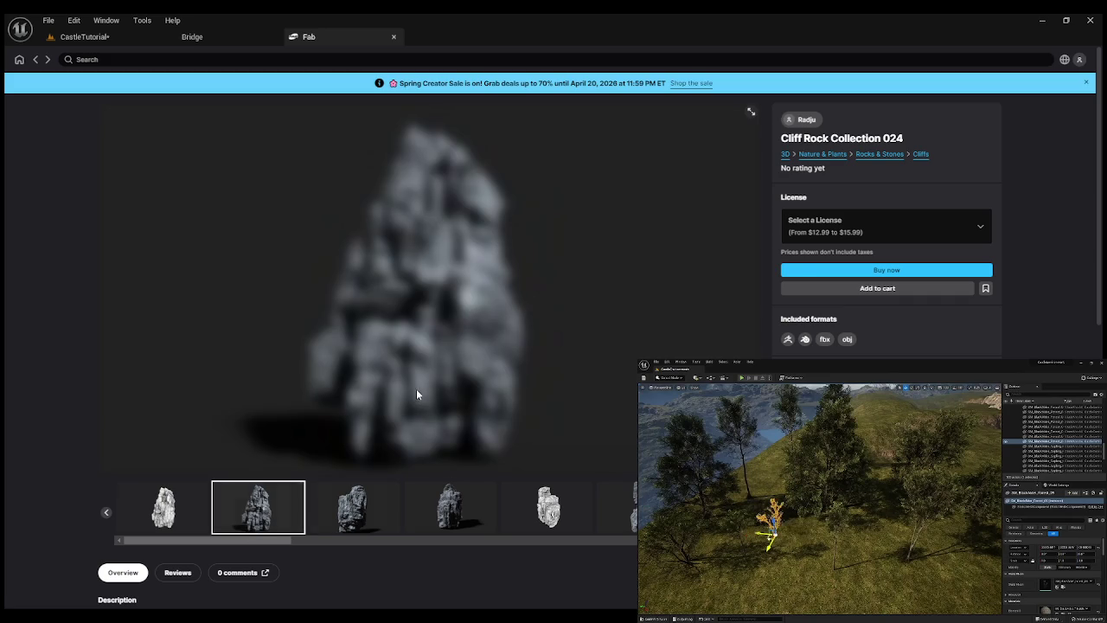
left_click(358, 507)
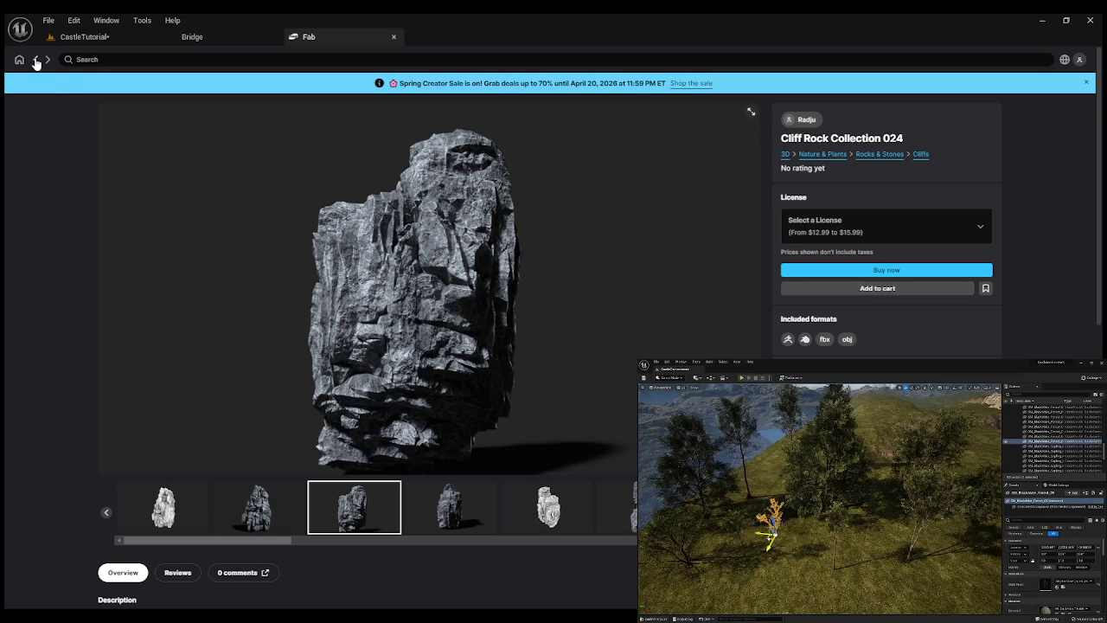
left_click(35, 59)
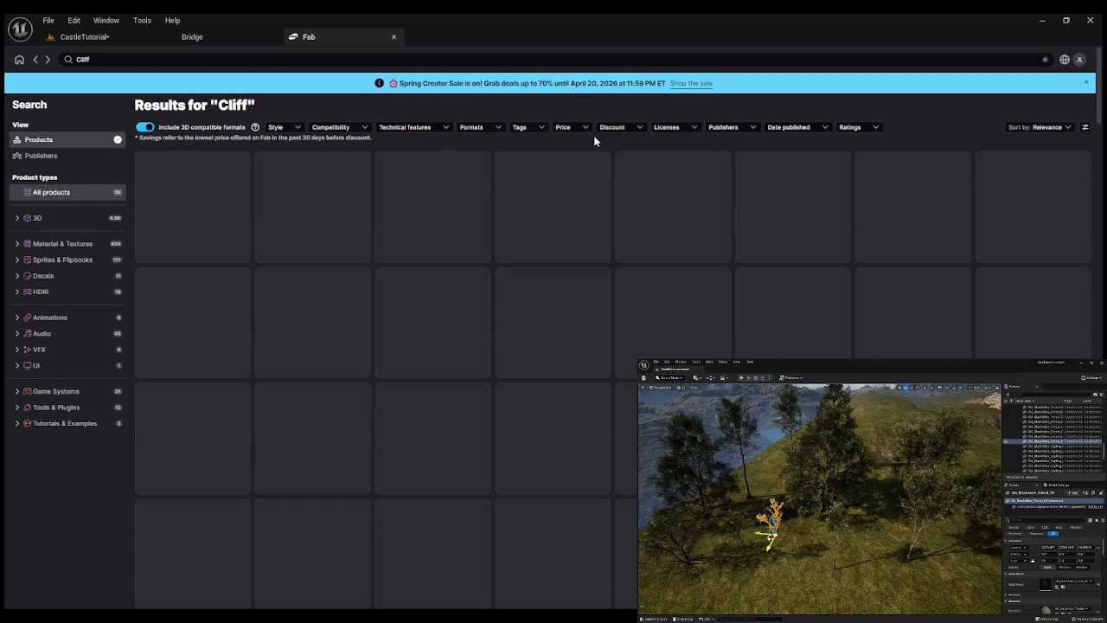
Filter the Cliff search results by price to 'Only show free products'.
left_click(564, 128)
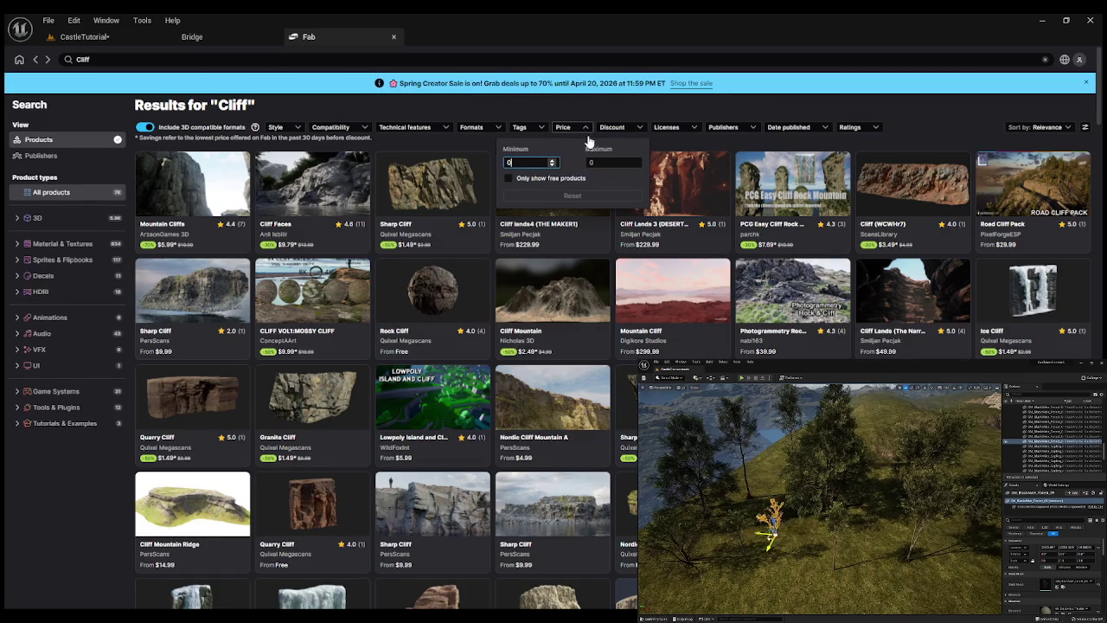
left_click(509, 178)
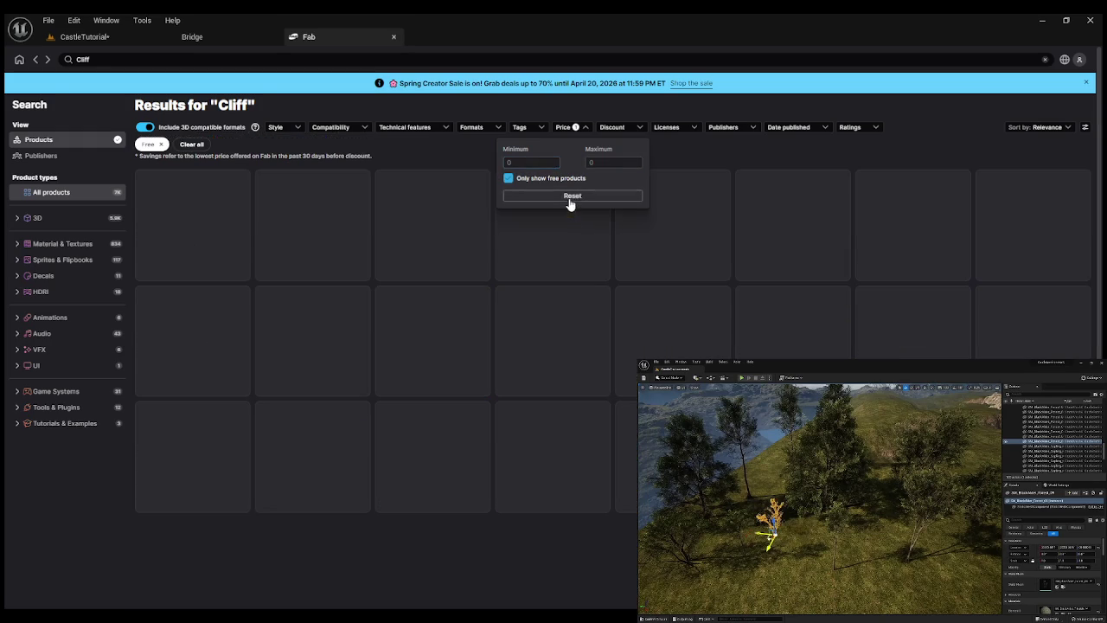
left_click(78, 510)
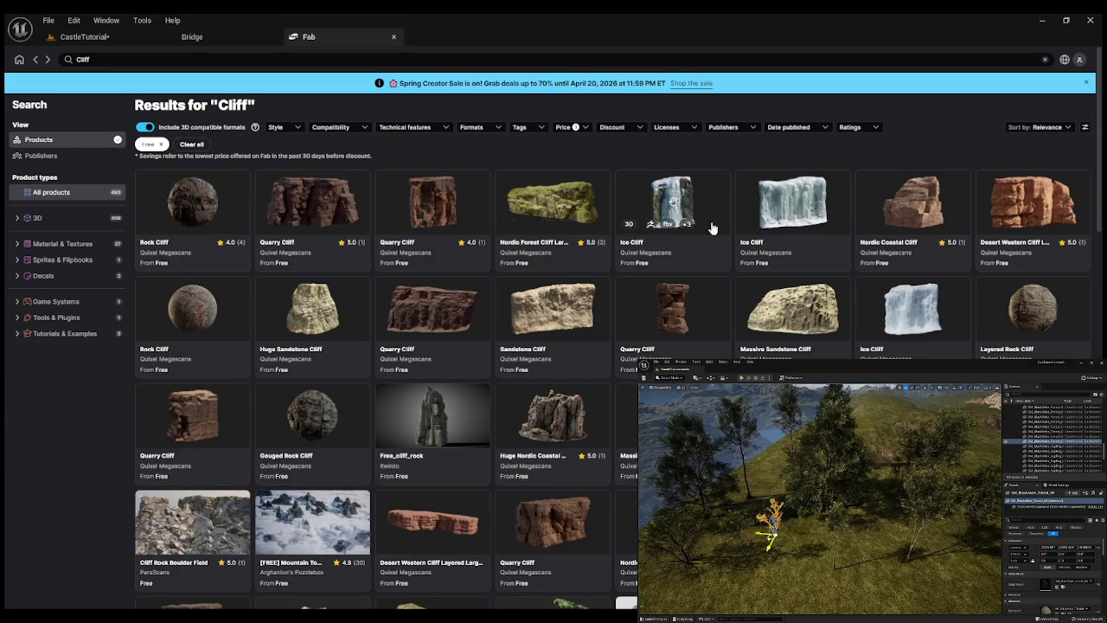
Scroll through the free results, such as White Cliffs of Dover and Tundra Mossy Boulder.
scroll(830, 275, "down", 2)
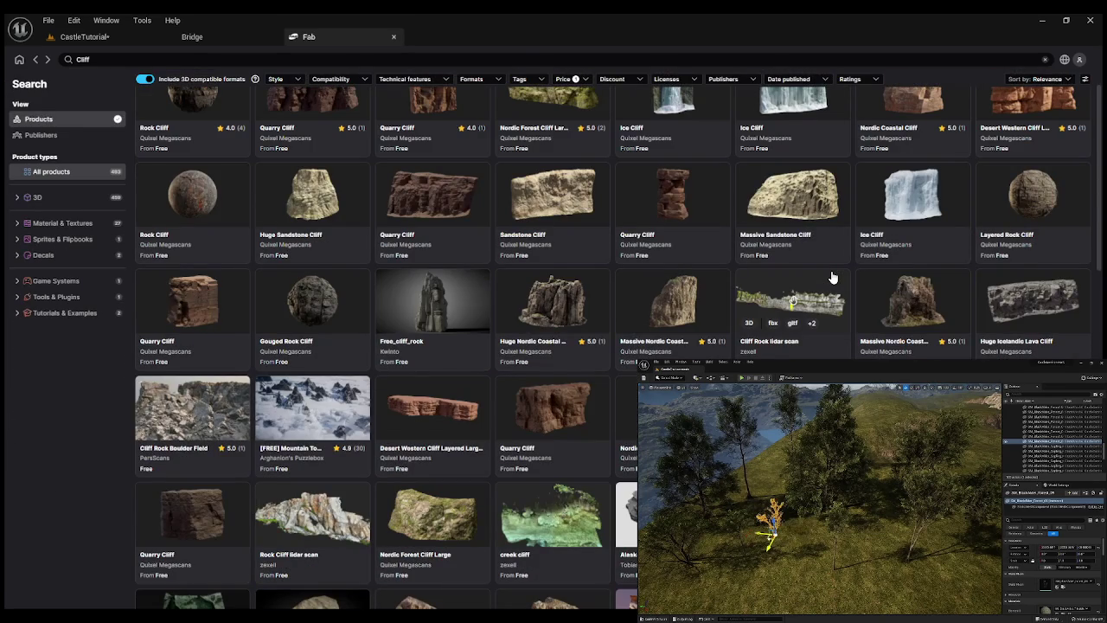
scroll(657, 329, "down", 2)
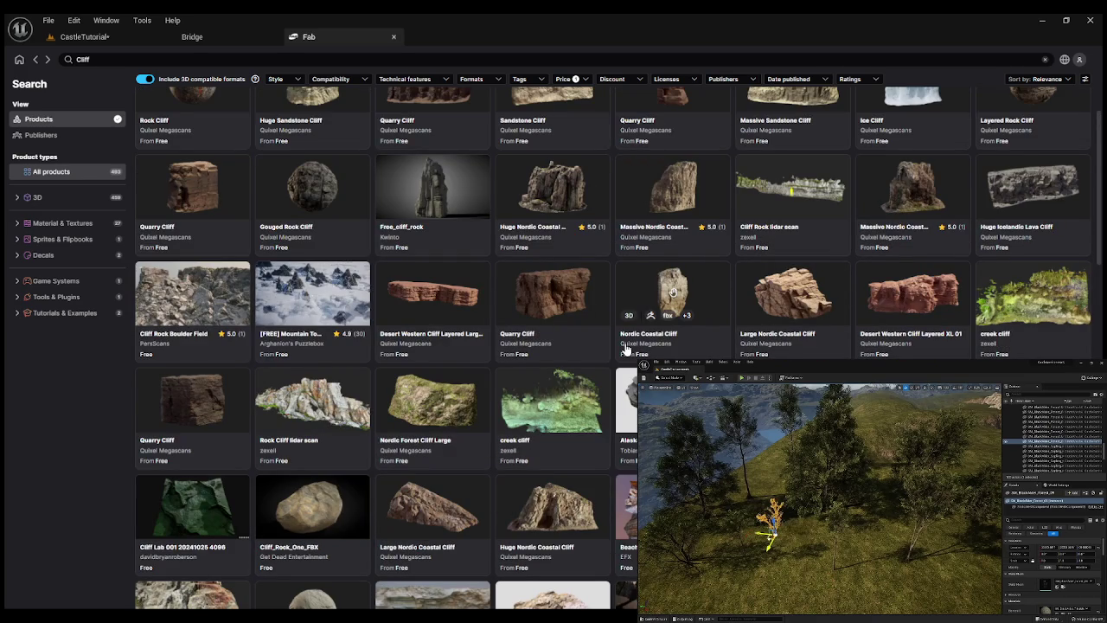
scroll(627, 348, "down", 3)
scroll(626, 348, "down", 2)
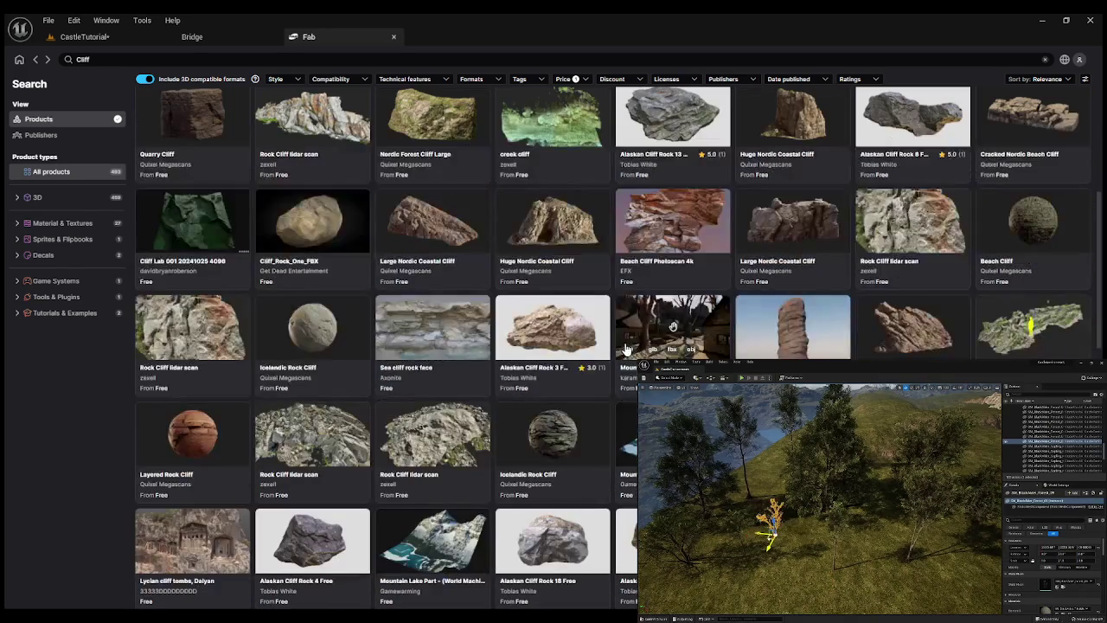
scroll(38, 400, "down", 2)
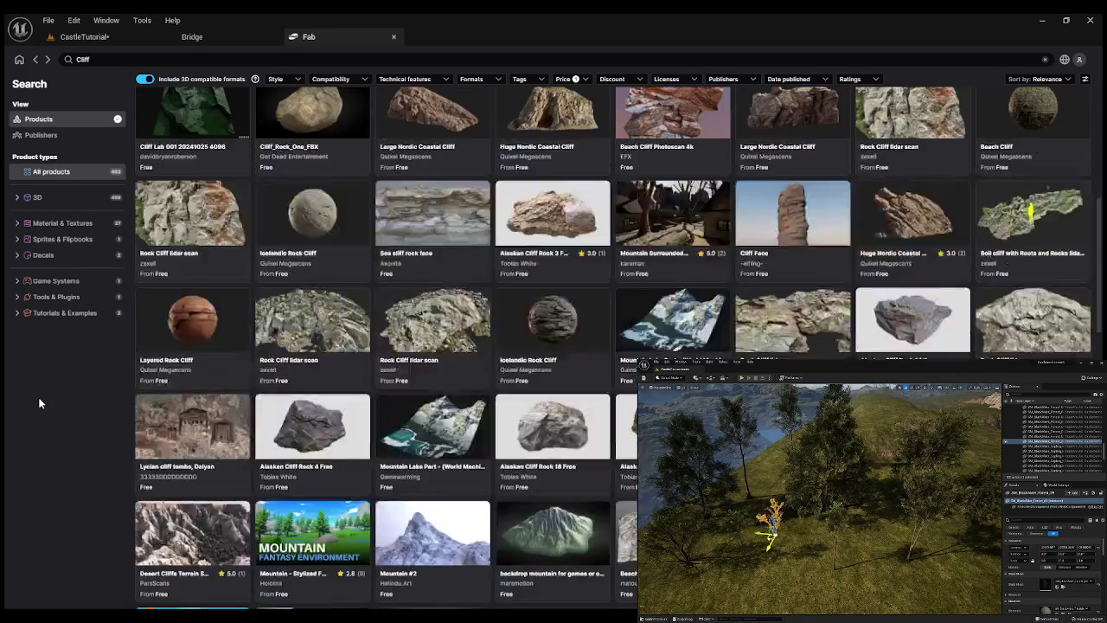
scroll(39, 399, "down", 2)
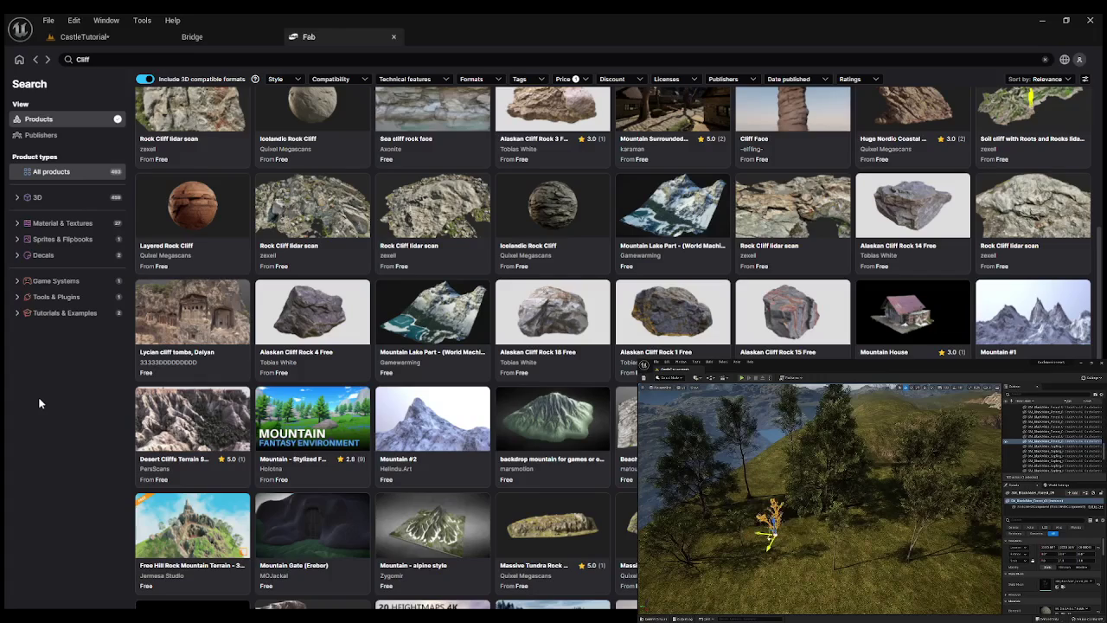
scroll(38, 403, "down", 2)
scroll(38, 404, "down", 2)
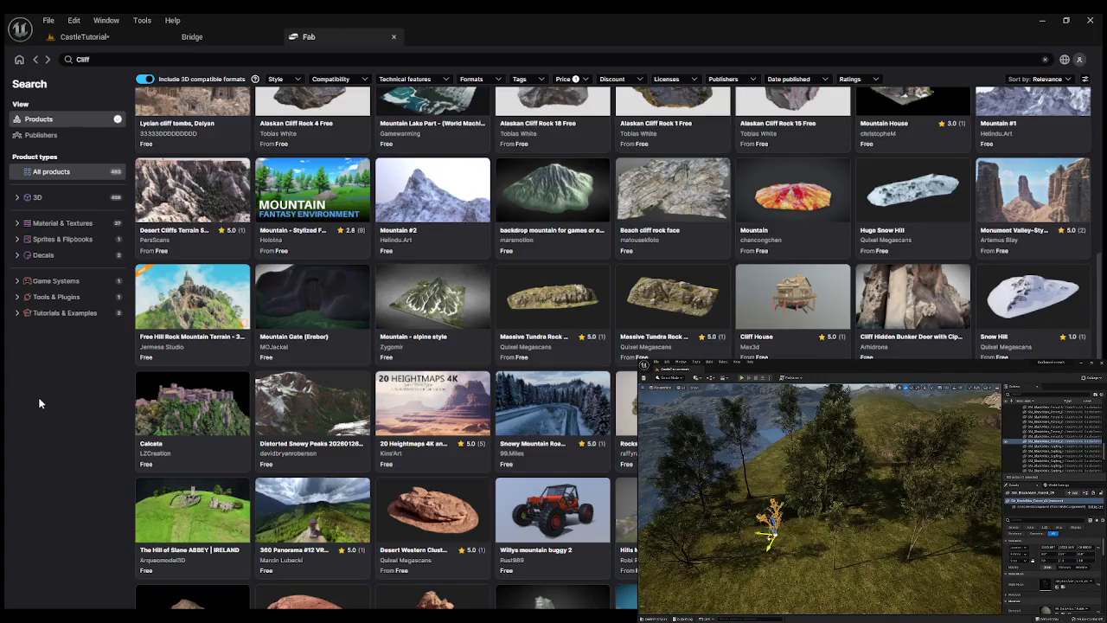
scroll(38, 396, "down", 2)
scroll(38, 396, "down", 2)
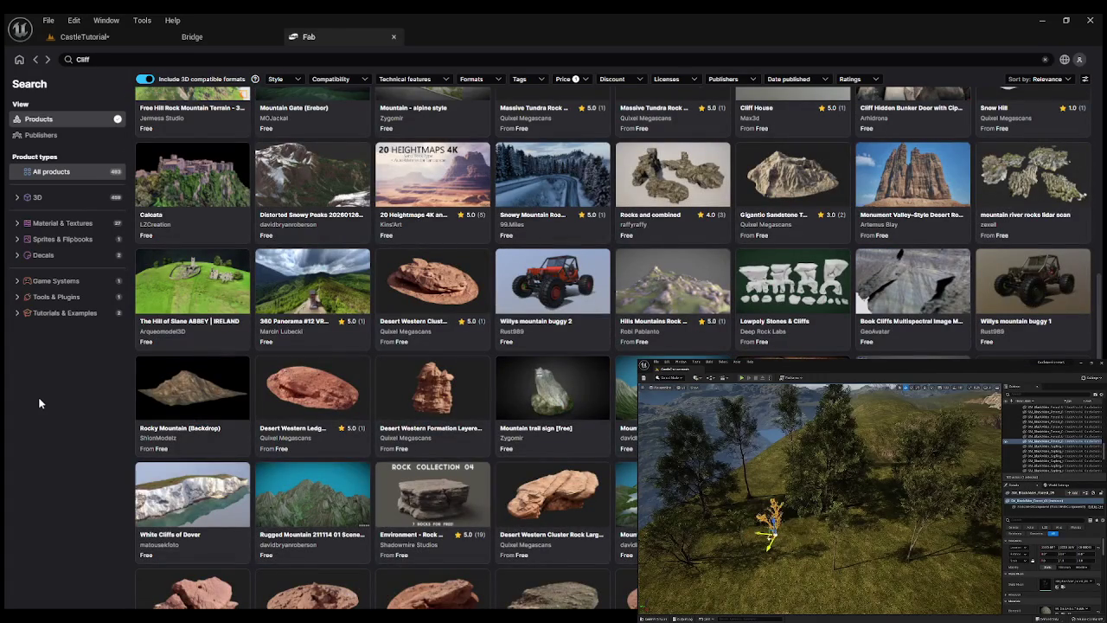
scroll(38, 396, "down", 2)
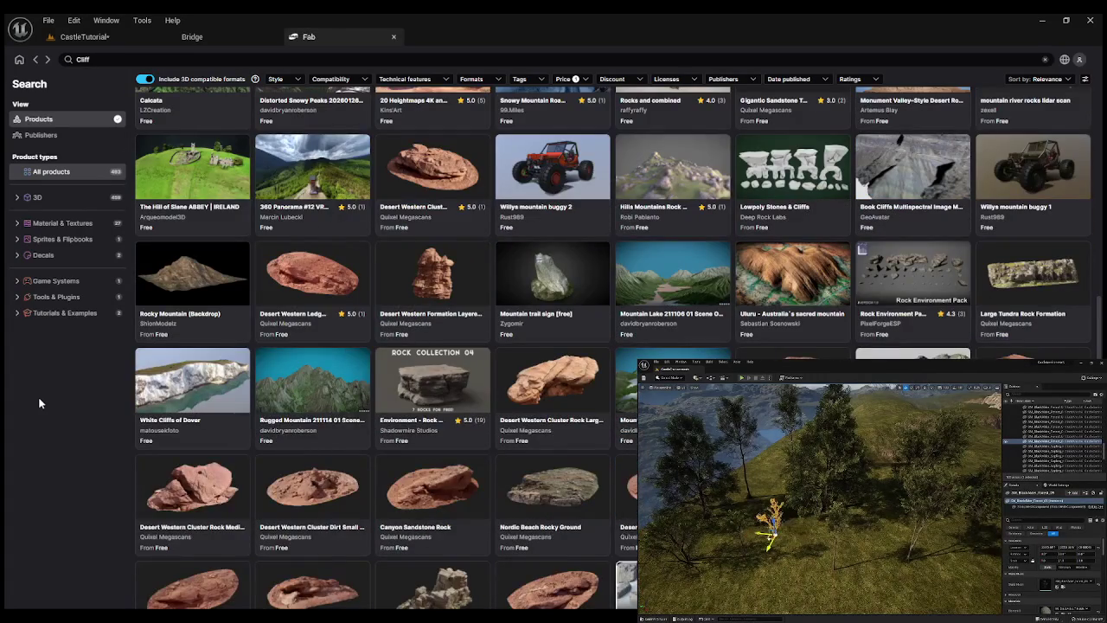
scroll(38, 400, "down", 2)
scroll(38, 396, "down", 2)
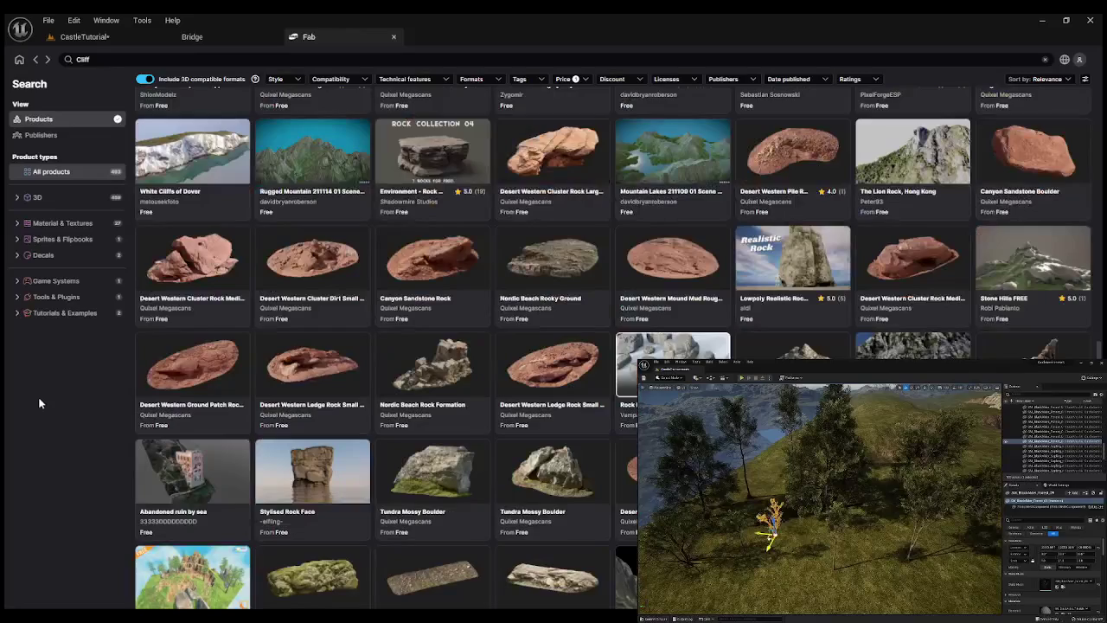
left_click(673, 346)
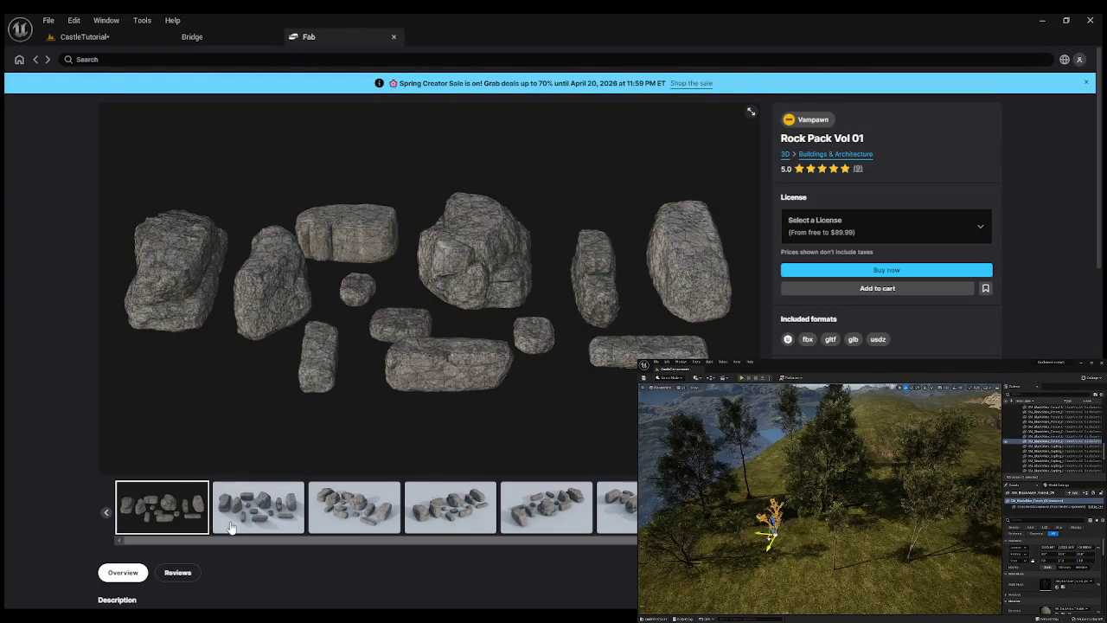
left_click(249, 515)
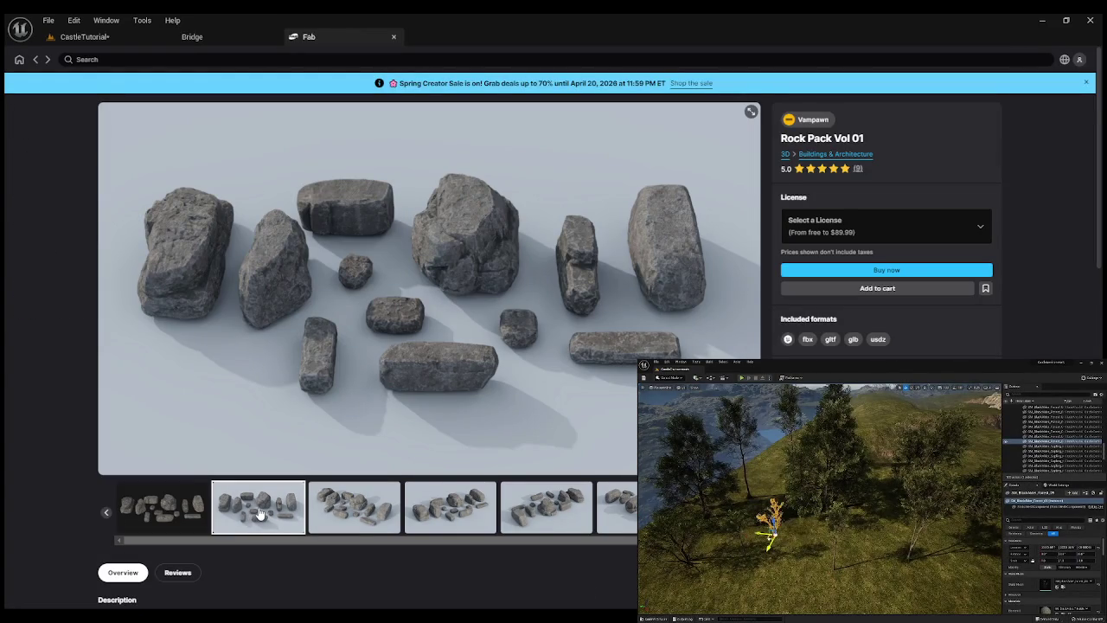
left_click(35, 61)
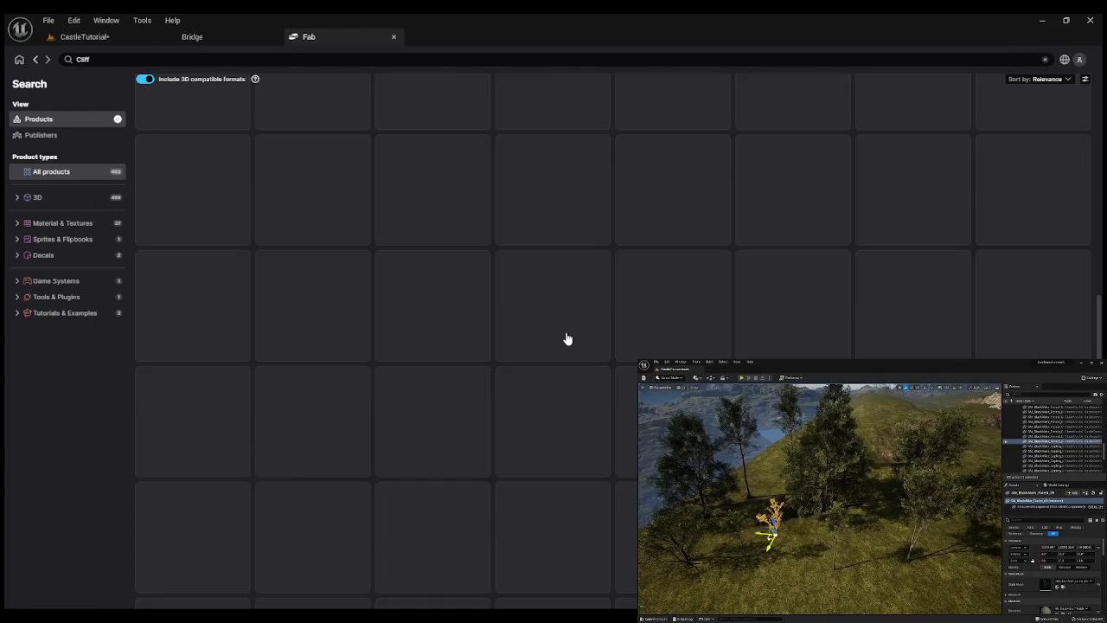
scroll(593, 385, "down", 1)
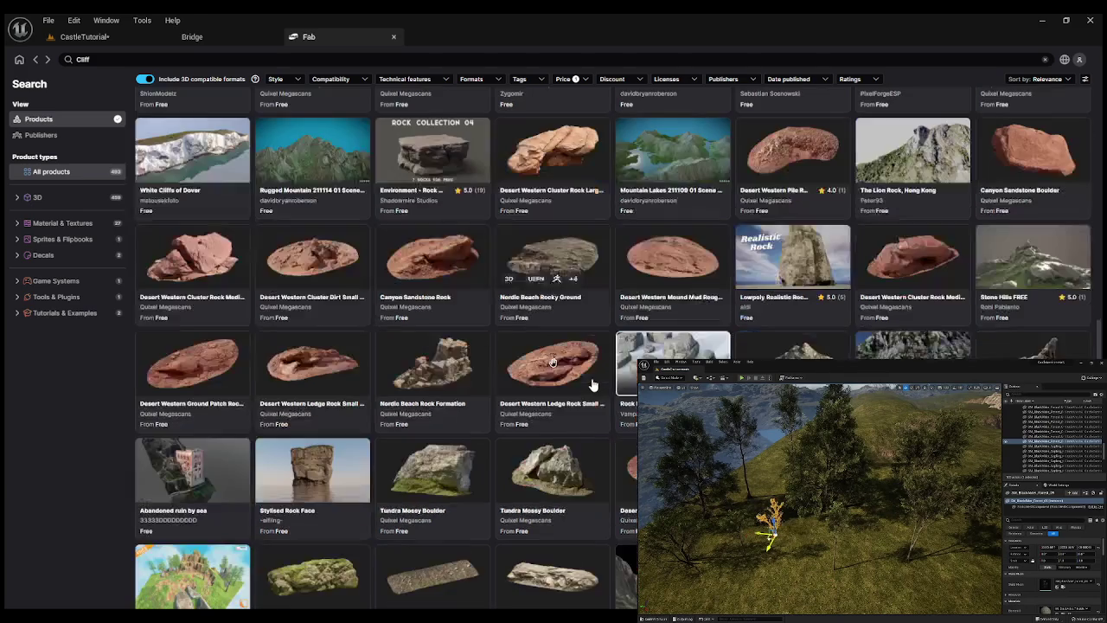
scroll(593, 385, "down", 1)
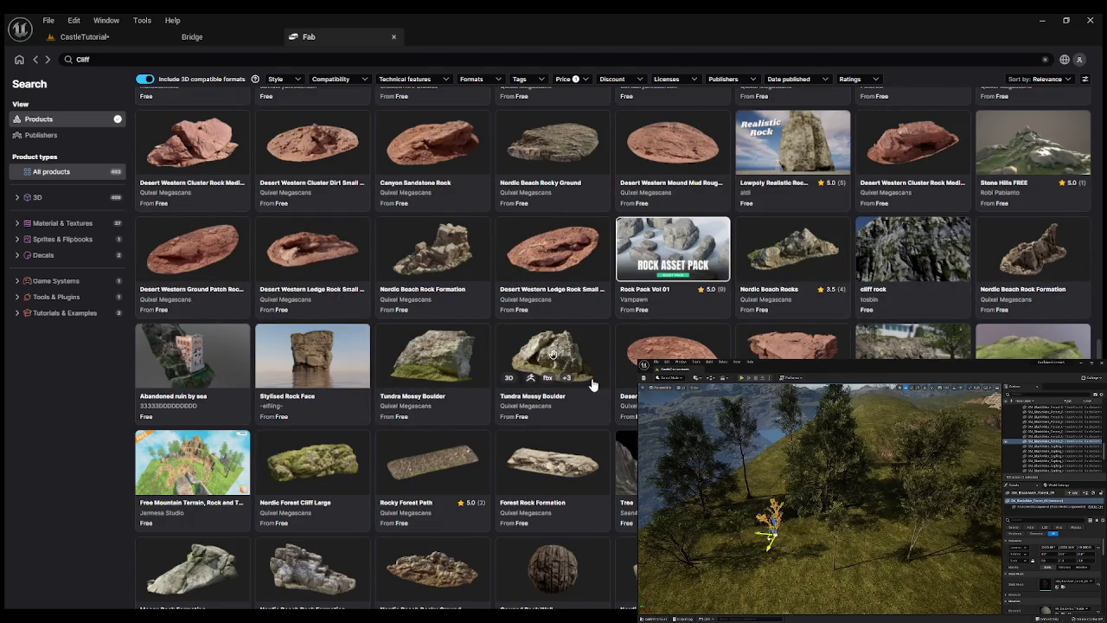
scroll(592, 385, "down", 1)
scroll(592, 385, "down", 2)
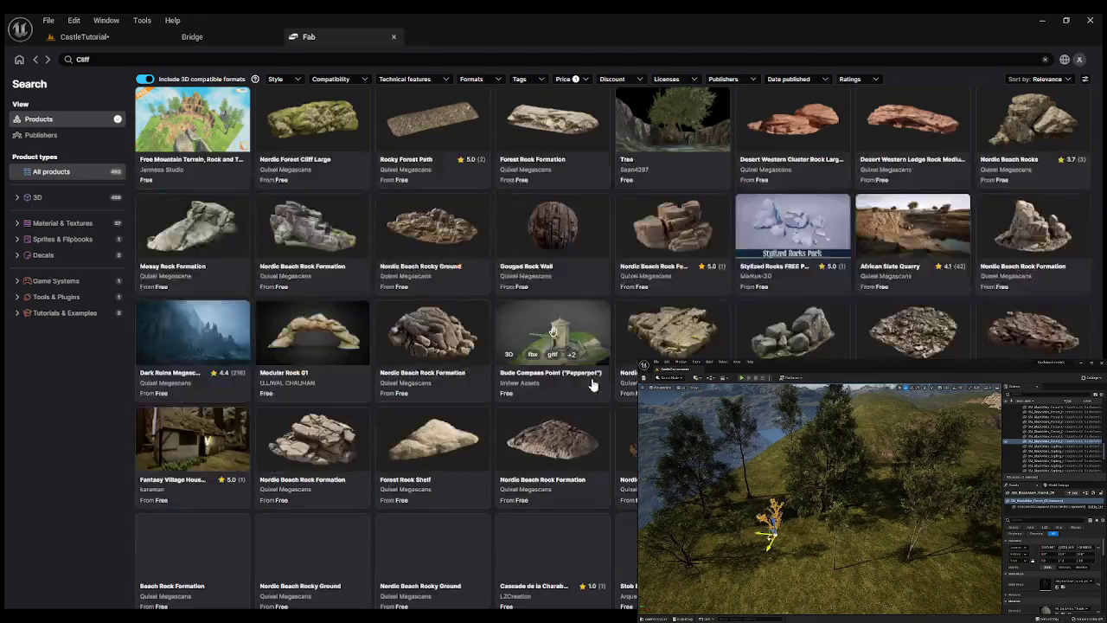
scroll(593, 385, "down", 1)
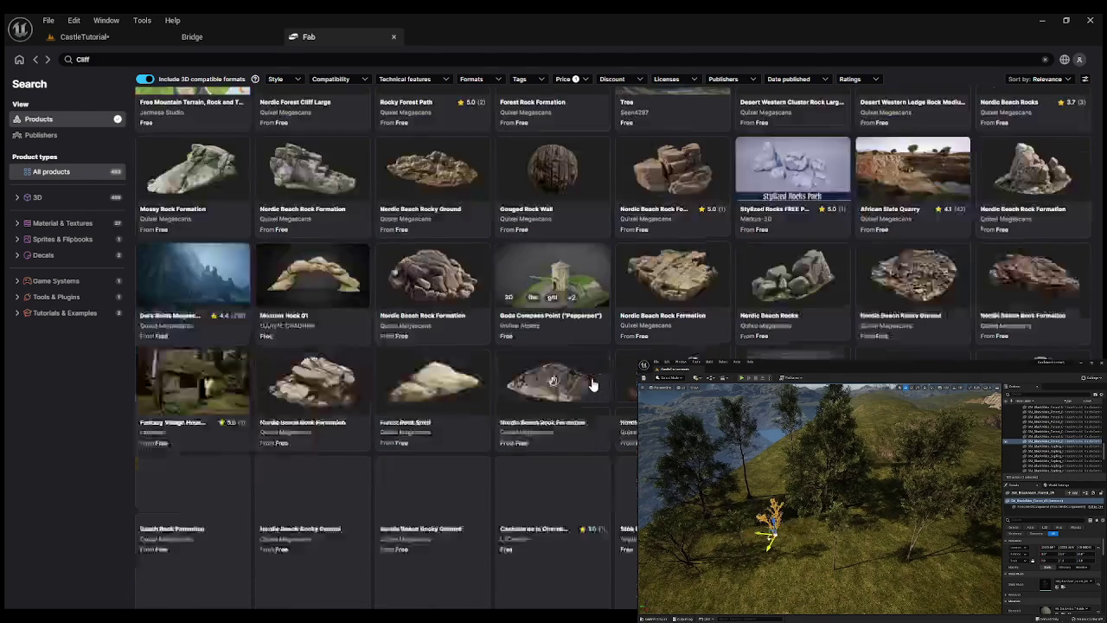
scroll(592, 385, "down", 1)
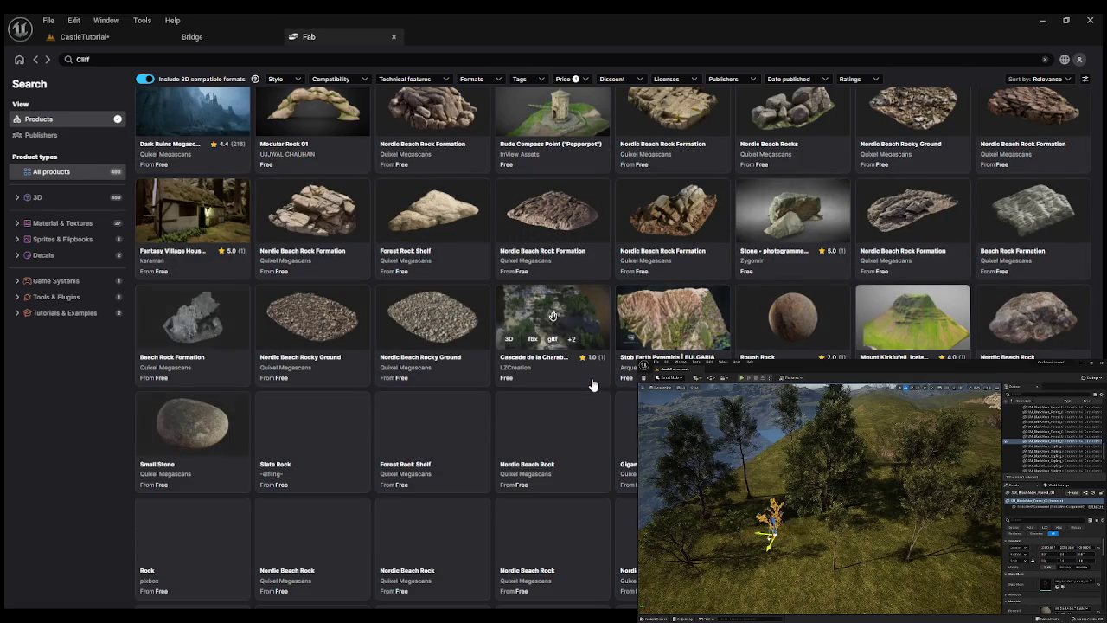
scroll(593, 385, "down", 2)
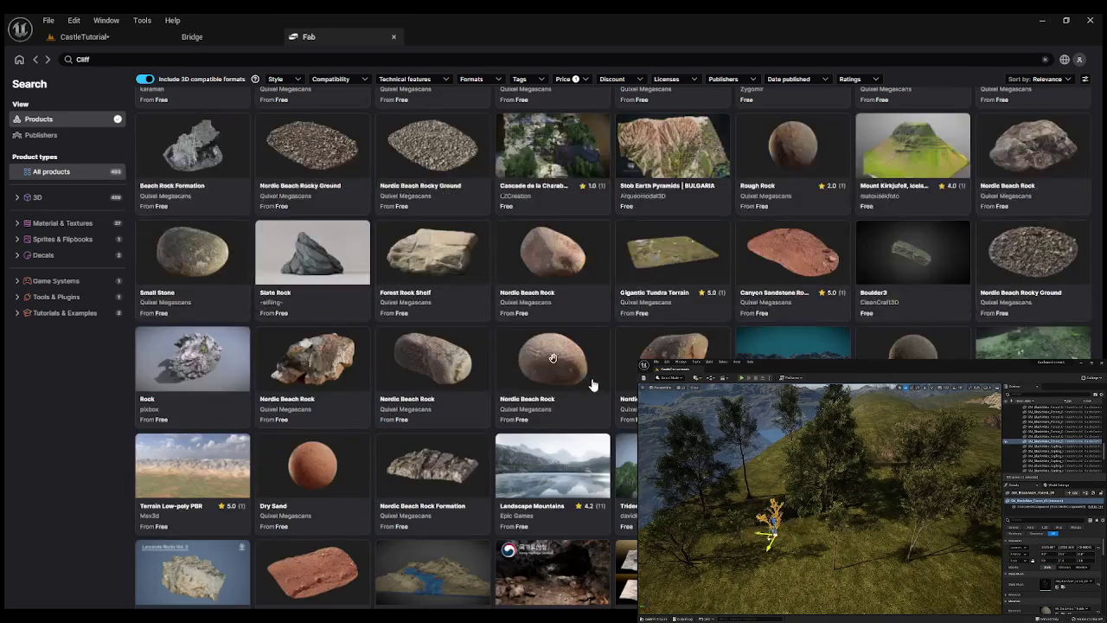
scroll(593, 385, "down", 2)
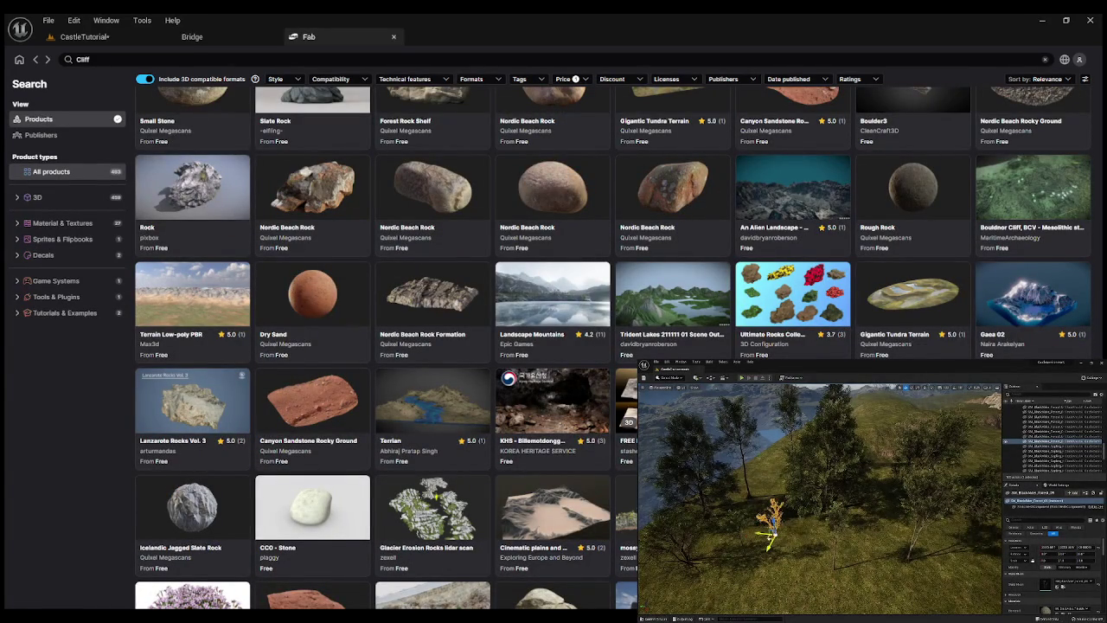
scroll(578, 422, "down", 2)
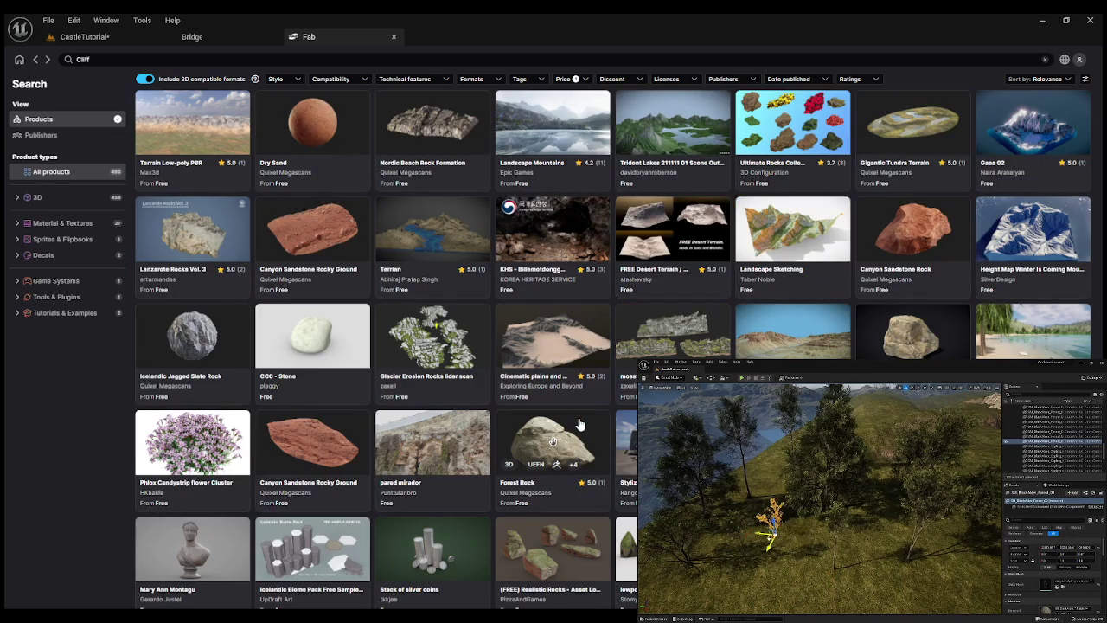
scroll(580, 423, "down", 2)
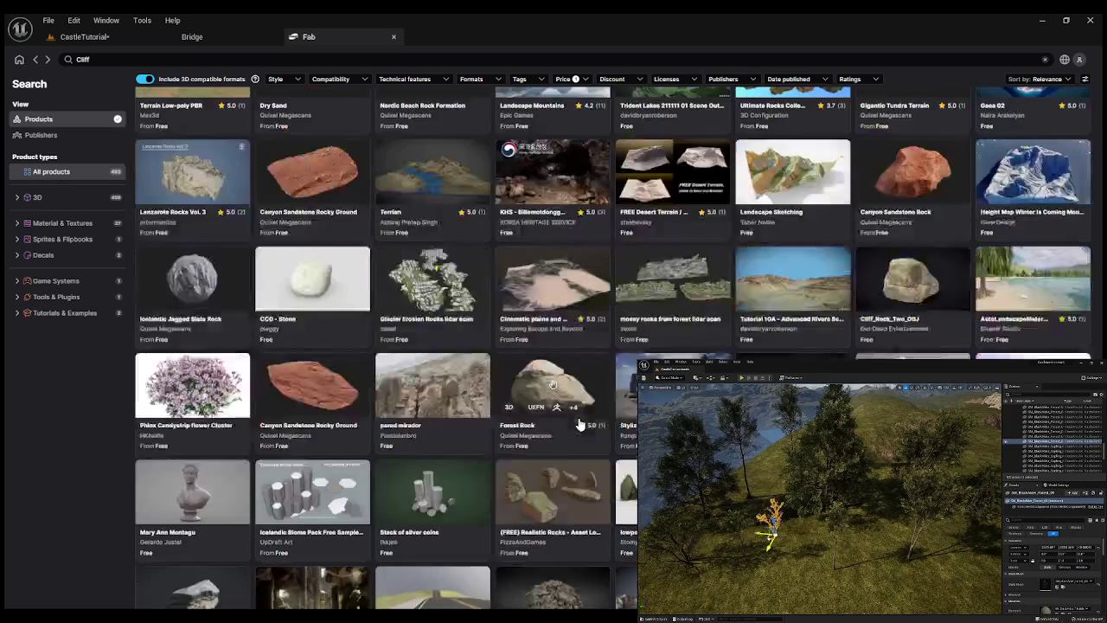
scroll(354, 469, "down", 2)
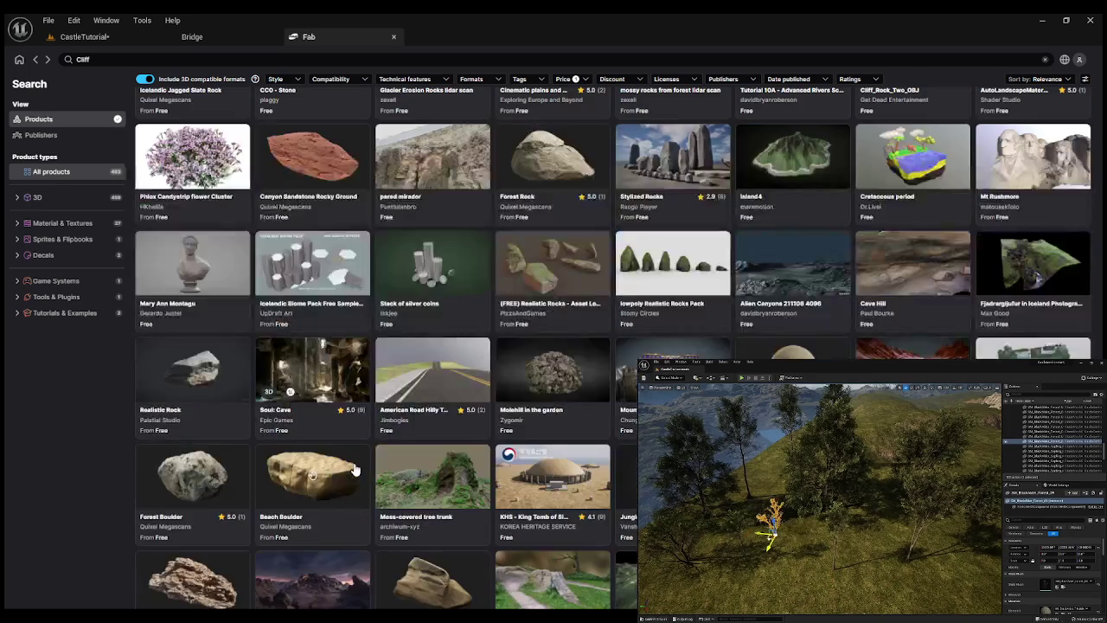
scroll(355, 470, "down", 4)
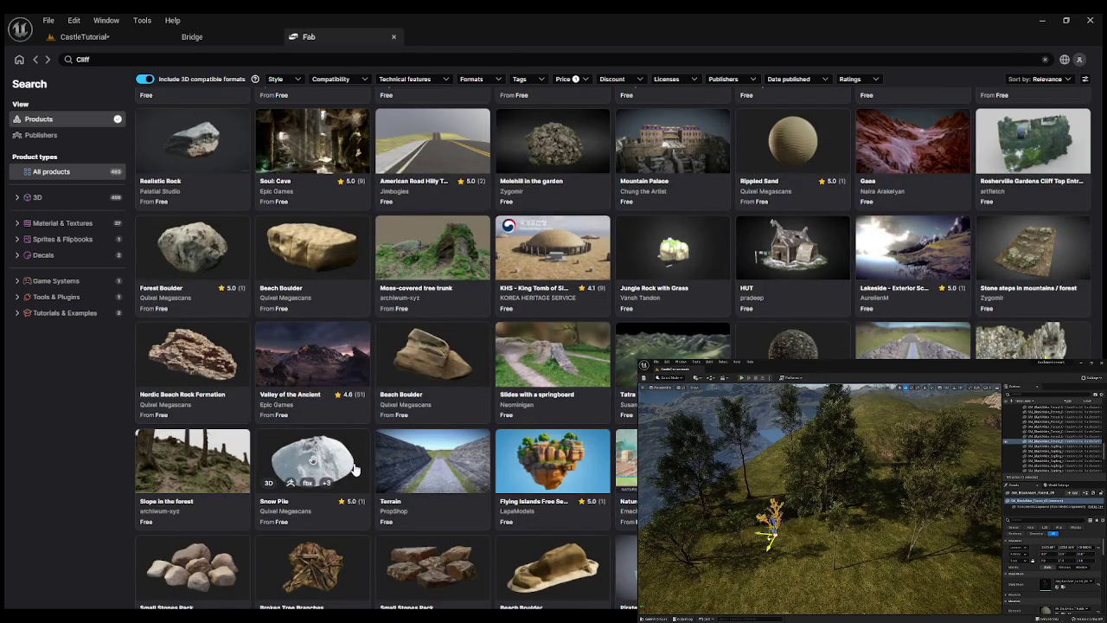
scroll(355, 469, "down", 1)
Open the Small Stones Pack product page and add the pack to the project.
left_click(416, 491)
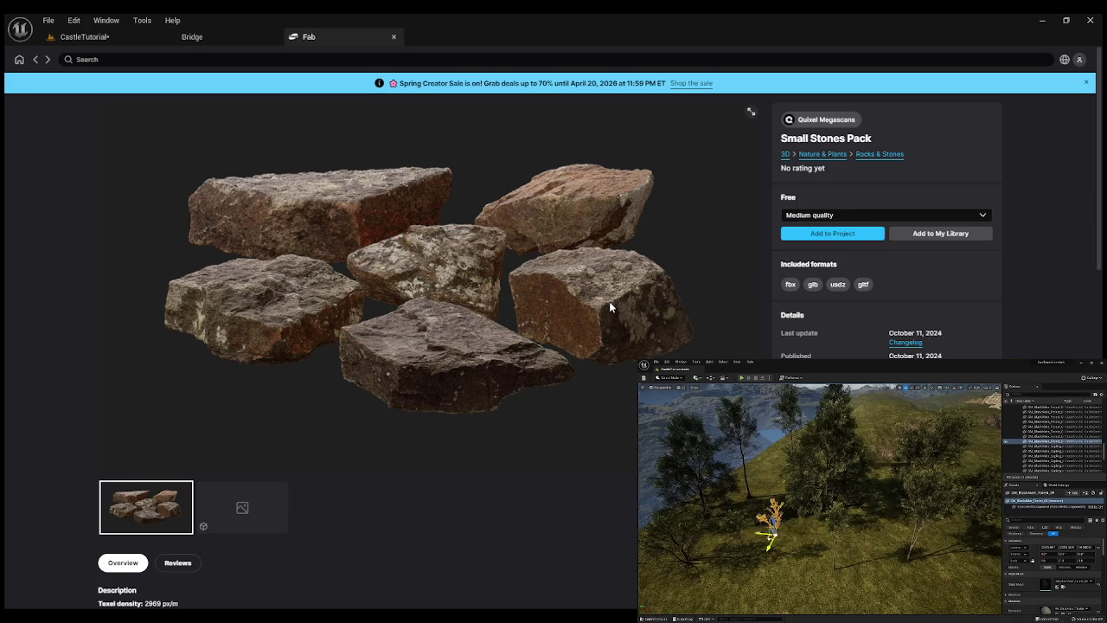
left_click(820, 236)
Back in CastleTutorial, switch to Foliage Mode and paint a pine tree into the meadow.
left_click(117, 36)
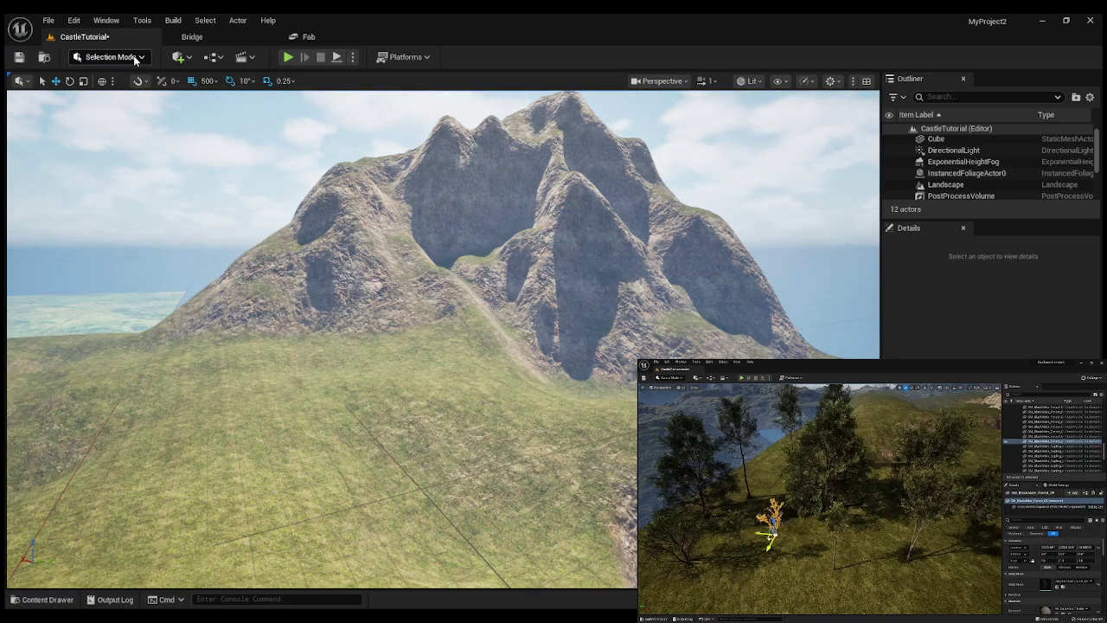
key("shift+3")
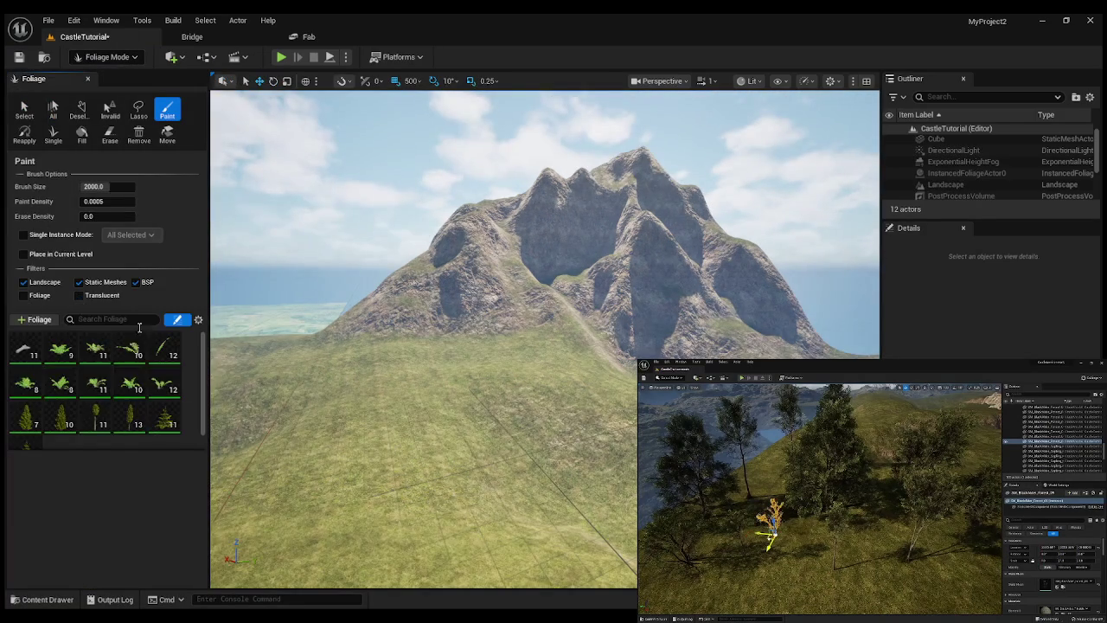
scroll(106, 394, "down", 2)
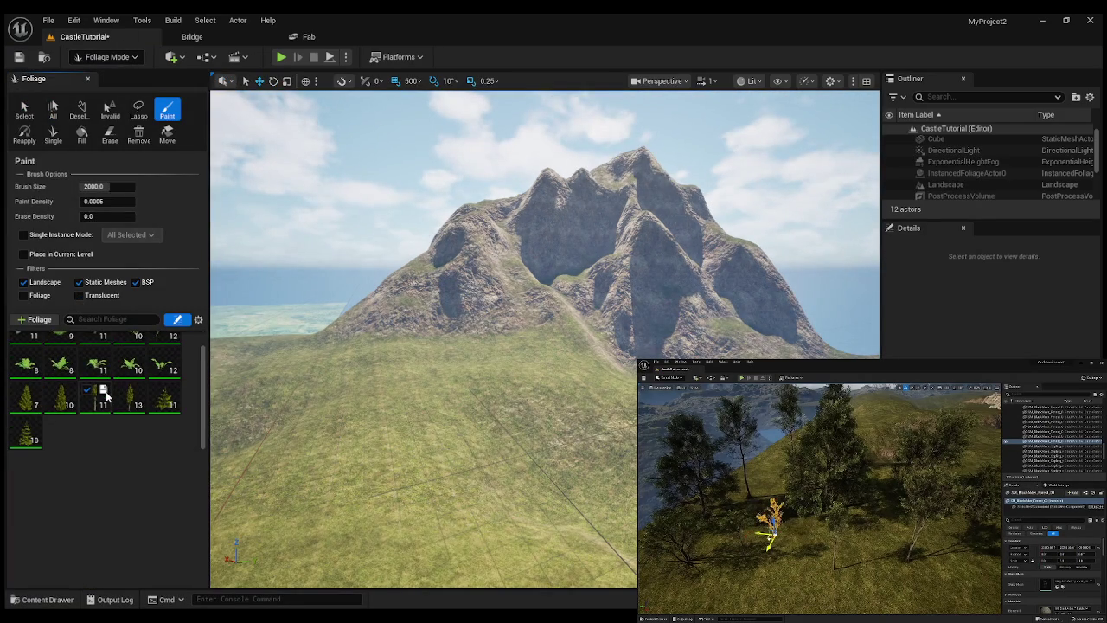
right_click(241, 428)
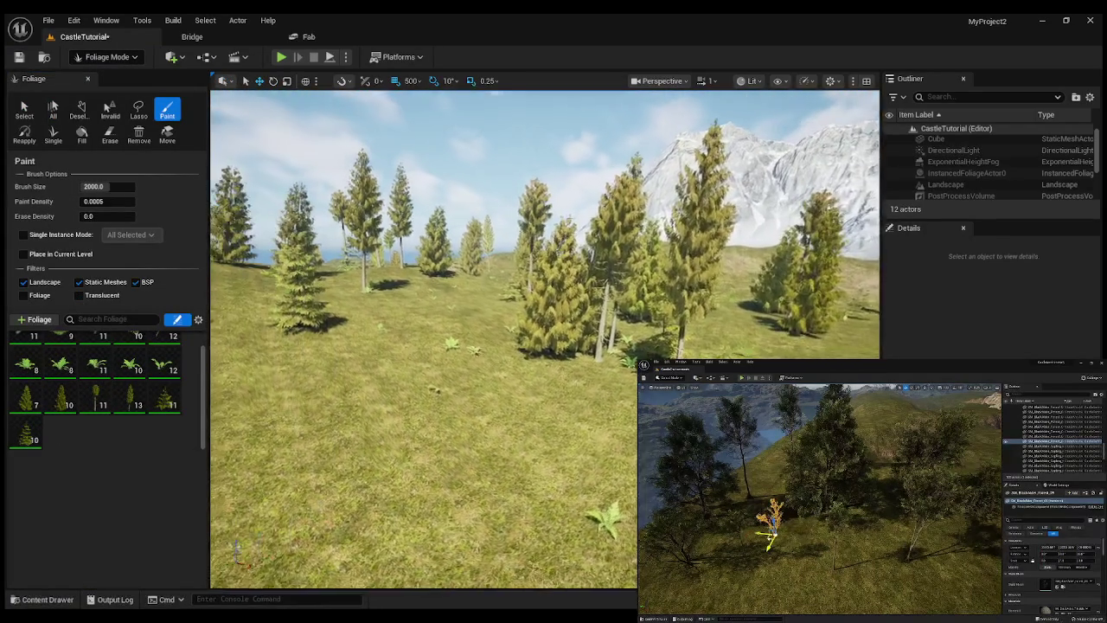
right_click(546, 406)
left_click(546, 406)
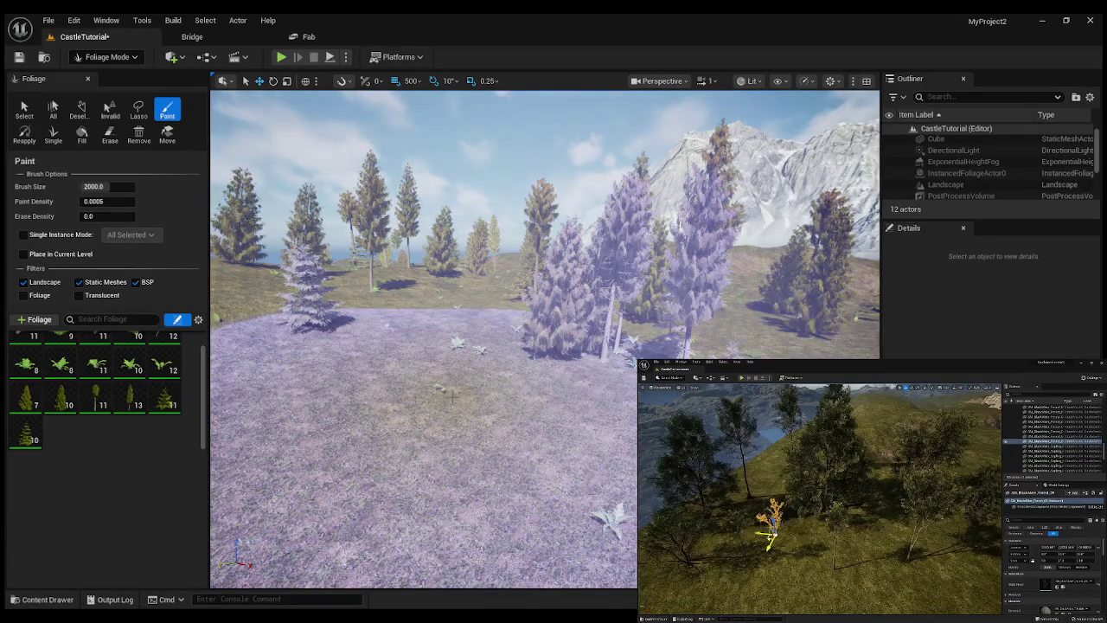
Brush conifer trees across the open grassy hillside below the mountain ridge.
right_click(522, 373)
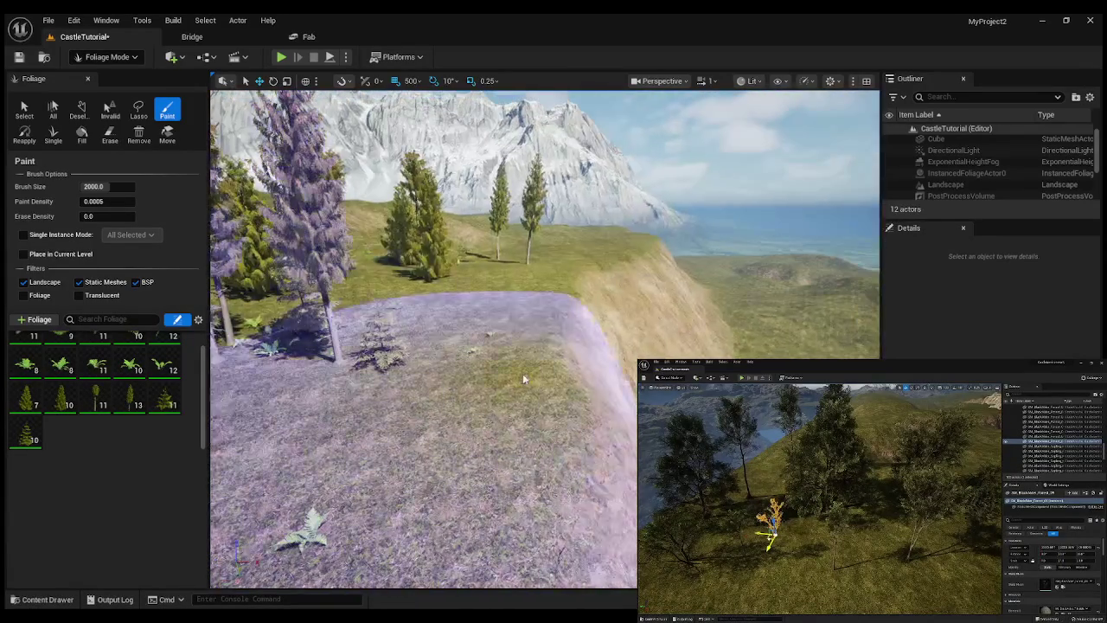
scroll(86, 398, "up", 2)
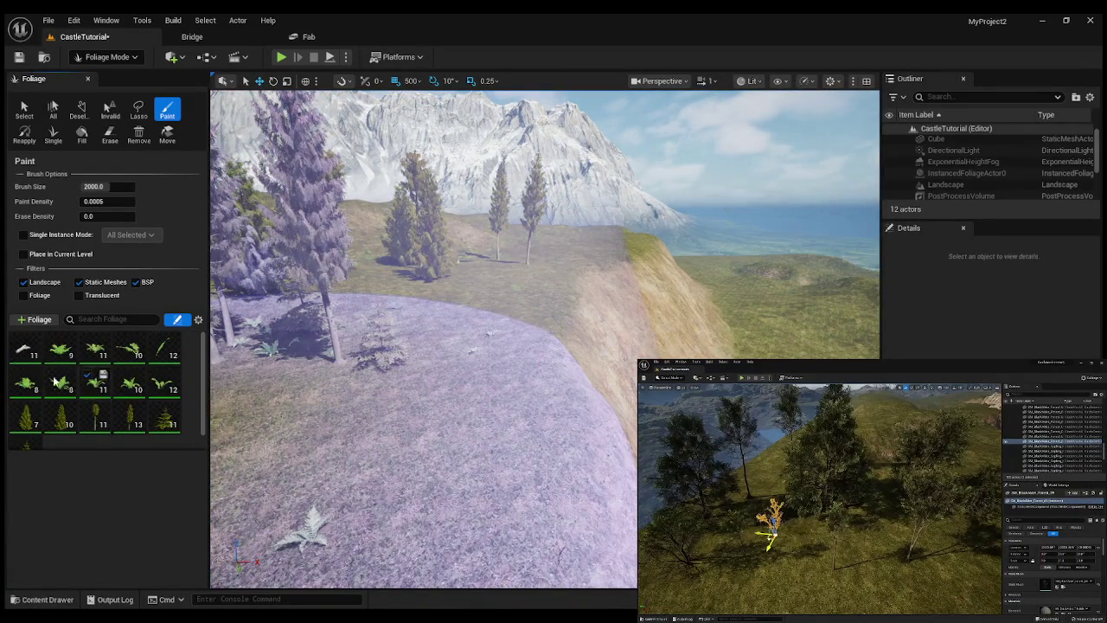
right_click(544, 353)
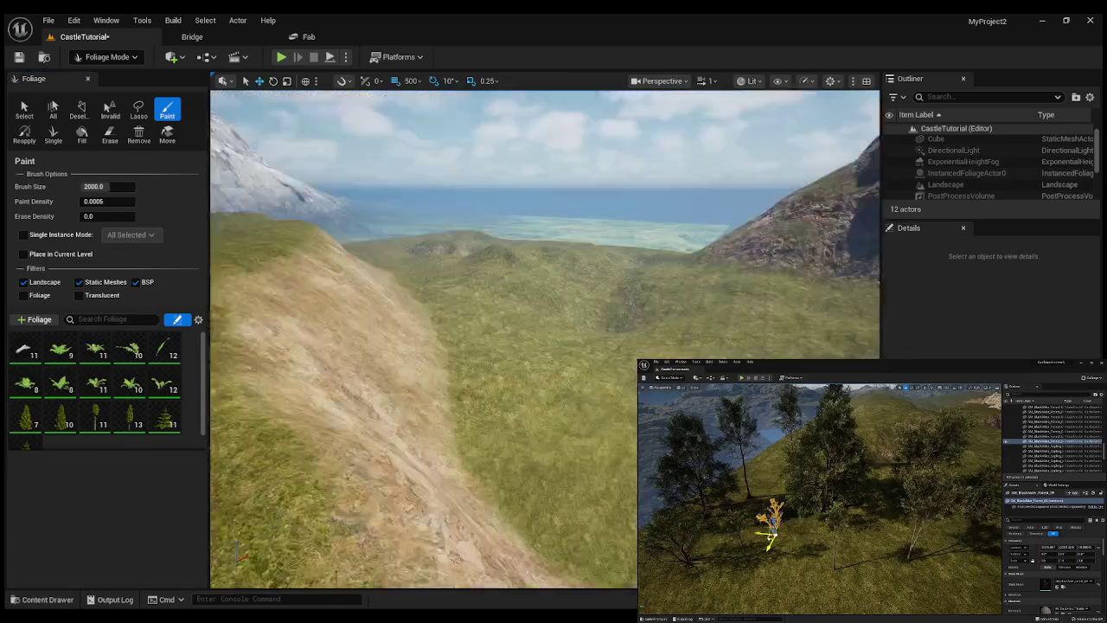
mouse_move(588, 413)
left_mouse_down()
mouse_move(338, 334)
mouse_move(618, 329)
mouse_move(302, 247)
mouse_move(308, 395)
mouse_move(501, 365)
mouse_move(520, 398)
mouse_move(321, 333)
left_mouse_up()
right_click(321, 334)
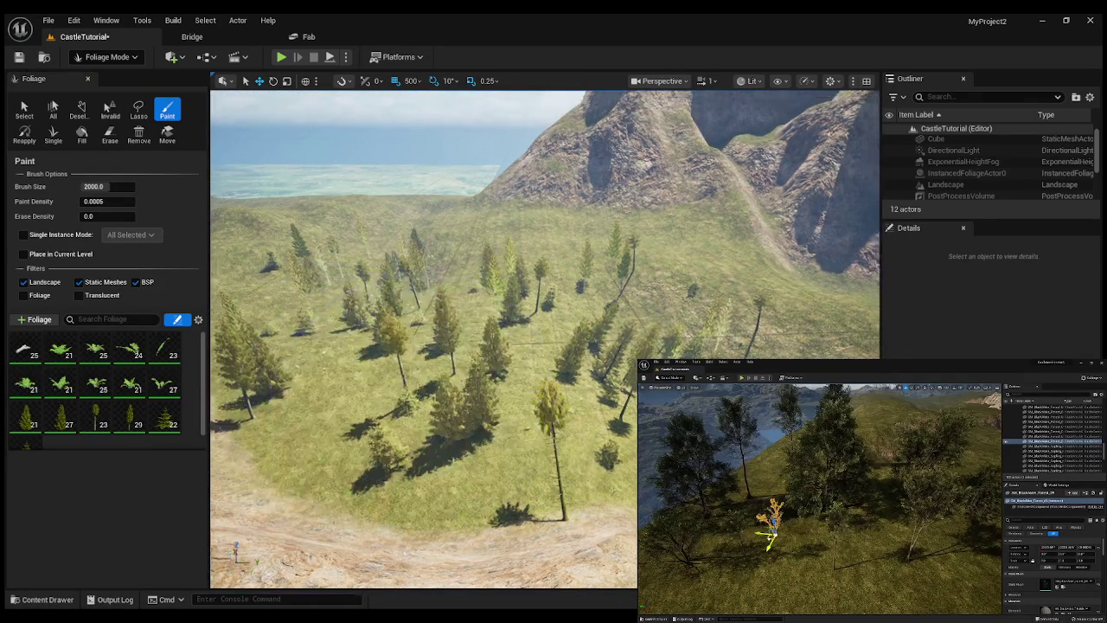
right_click(321, 334)
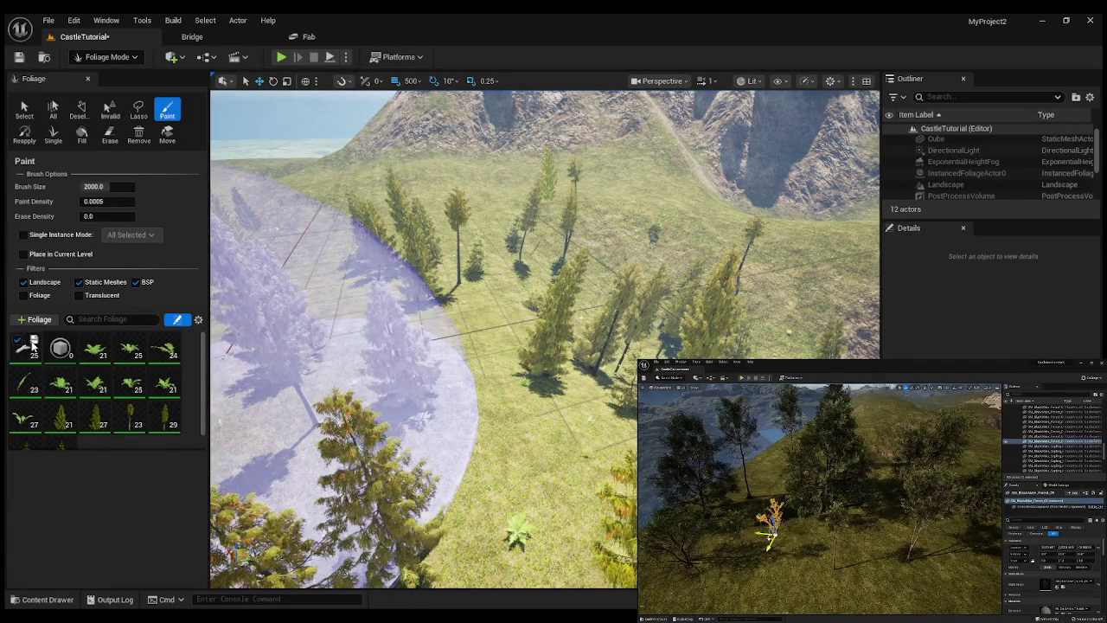
Delete the empty foliage entry with no mesh from the palette.
scroll(135, 429, "down", 1)
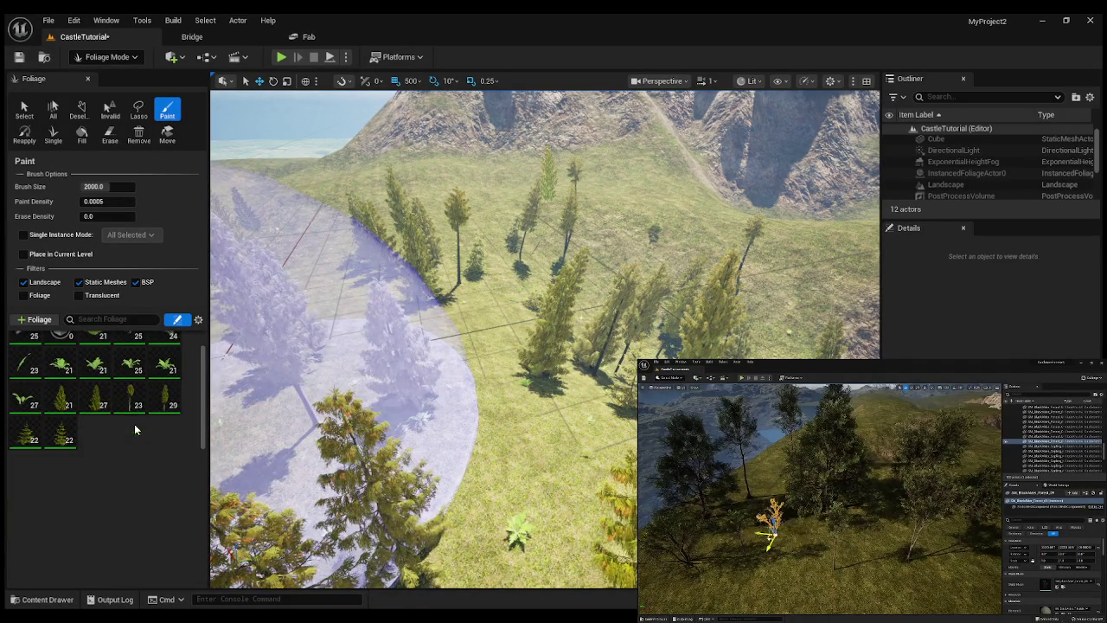
left_click(68, 439)
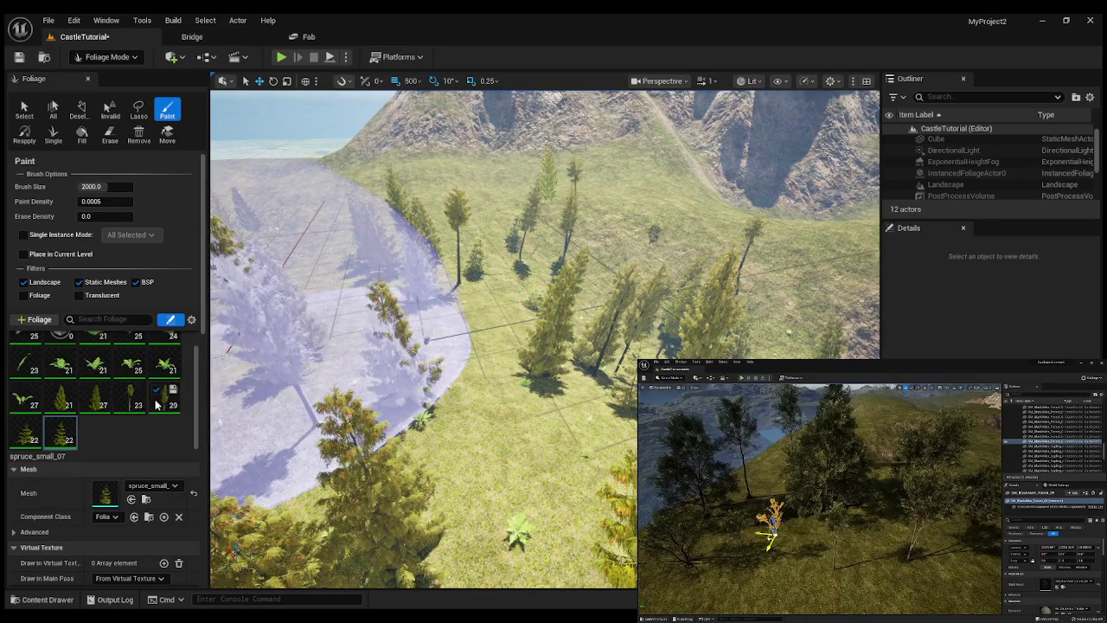
scroll(157, 404, "up", 1)
left_click(61, 349)
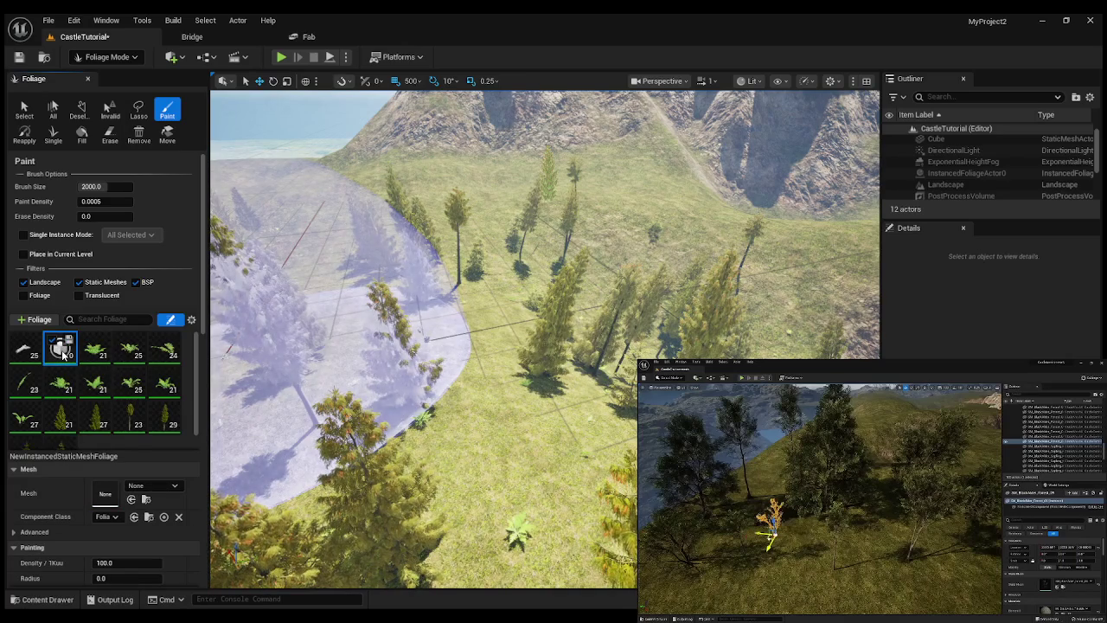
scroll(126, 502, "down", 5)
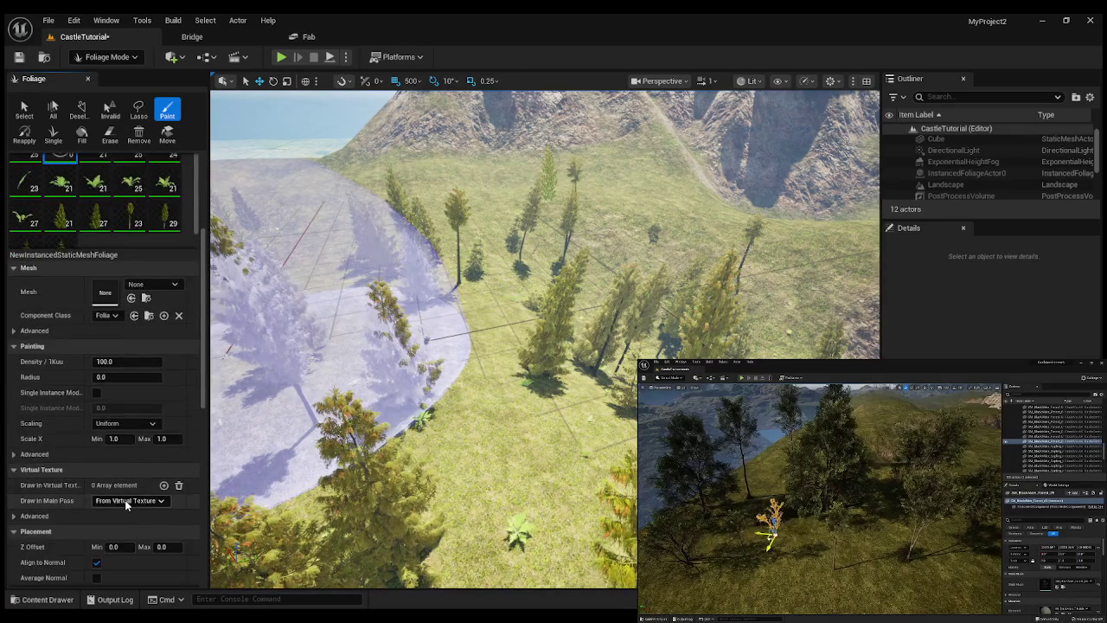
scroll(125, 502, "up", 5)
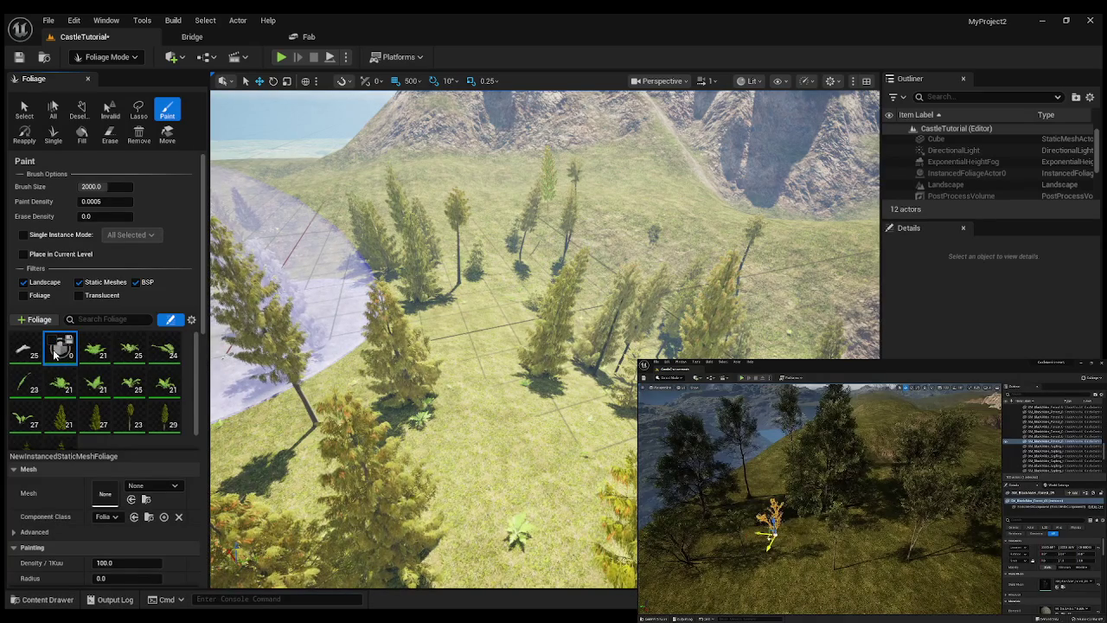
key("Delete")
Deactivate the five top-row foliage types and select the SM_wdvldtia_VarG fern type.
scroll(43, 392, "down", 1)
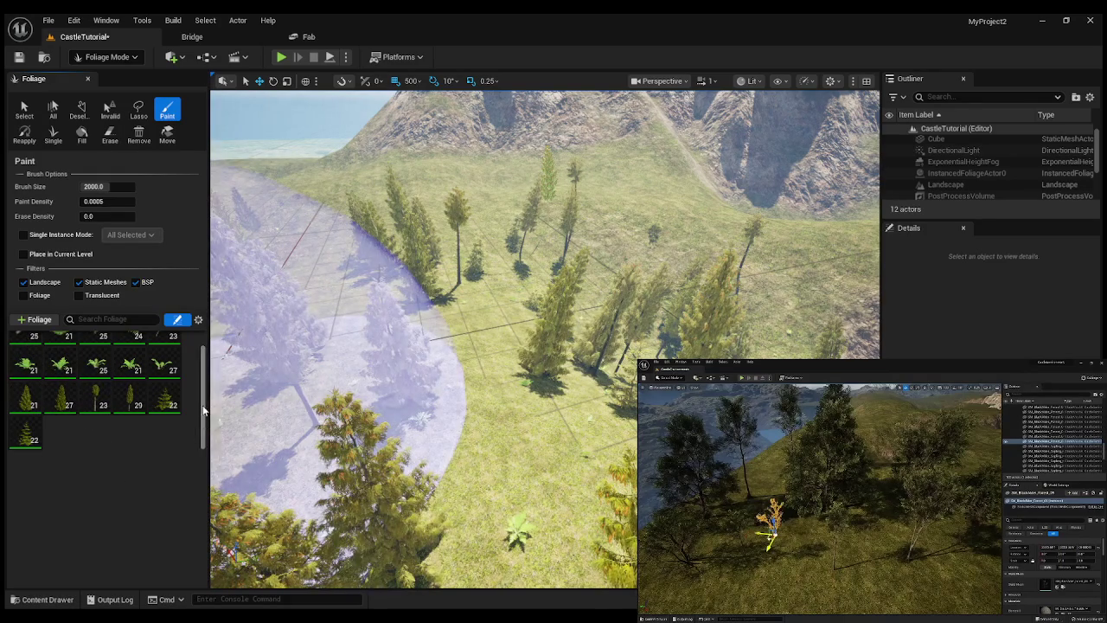
scroll(139, 389, "up", 1)
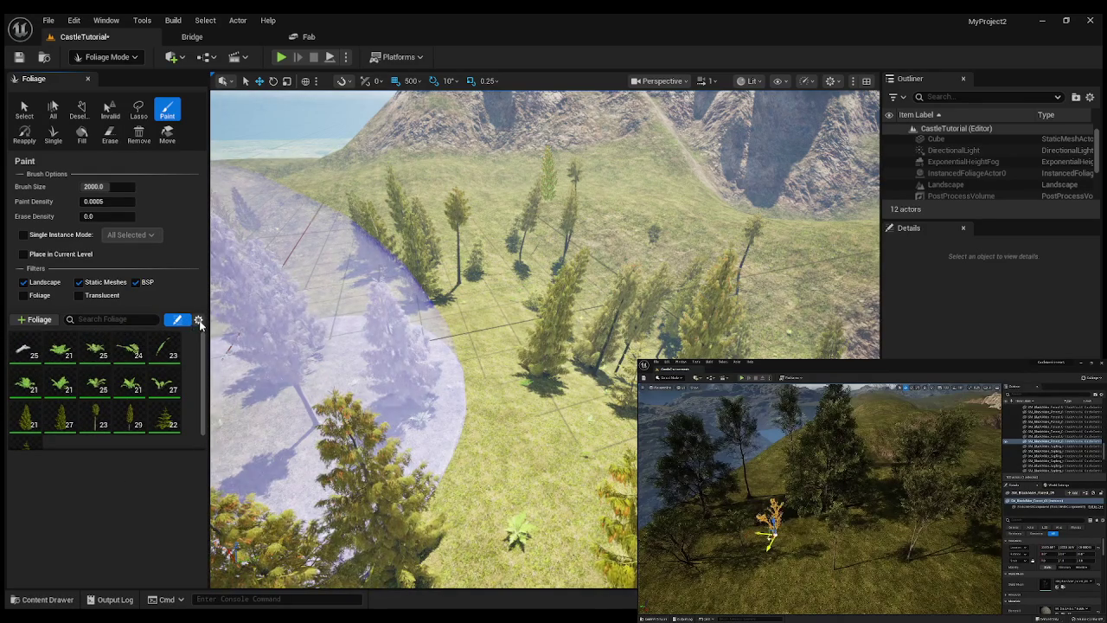
left_click(157, 340)
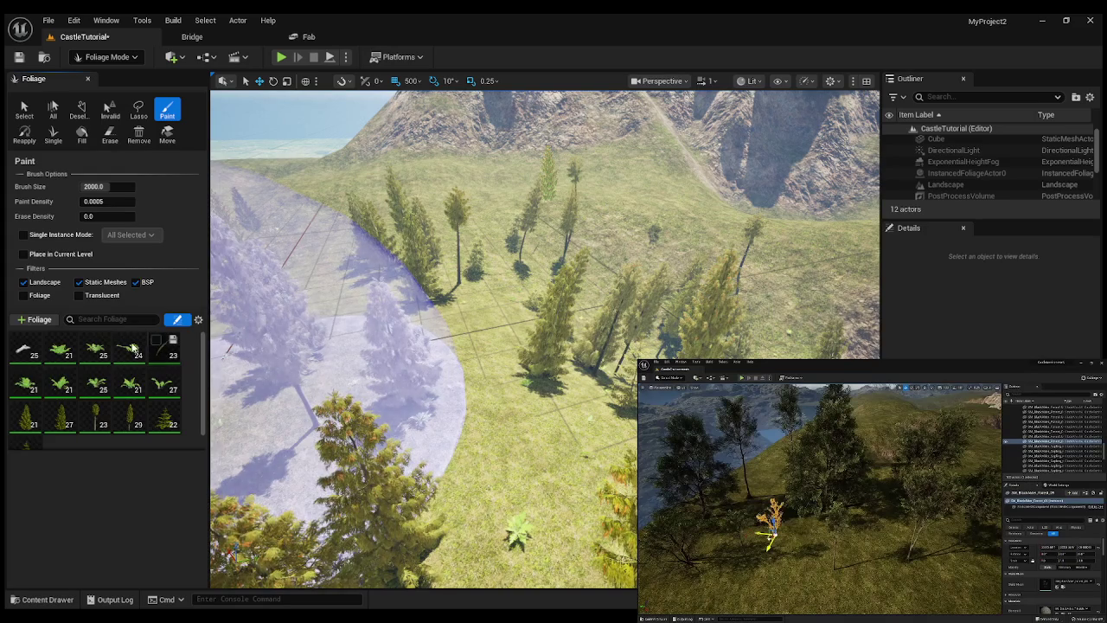
left_click(122, 340)
left_click(87, 340)
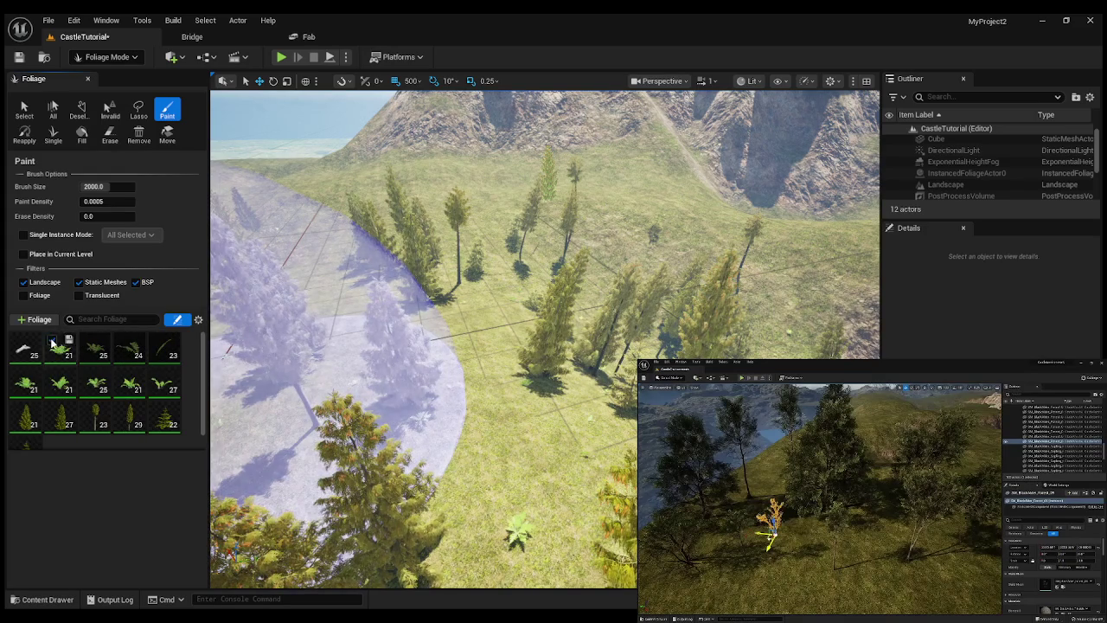
left_click(52, 342)
left_click(17, 340)
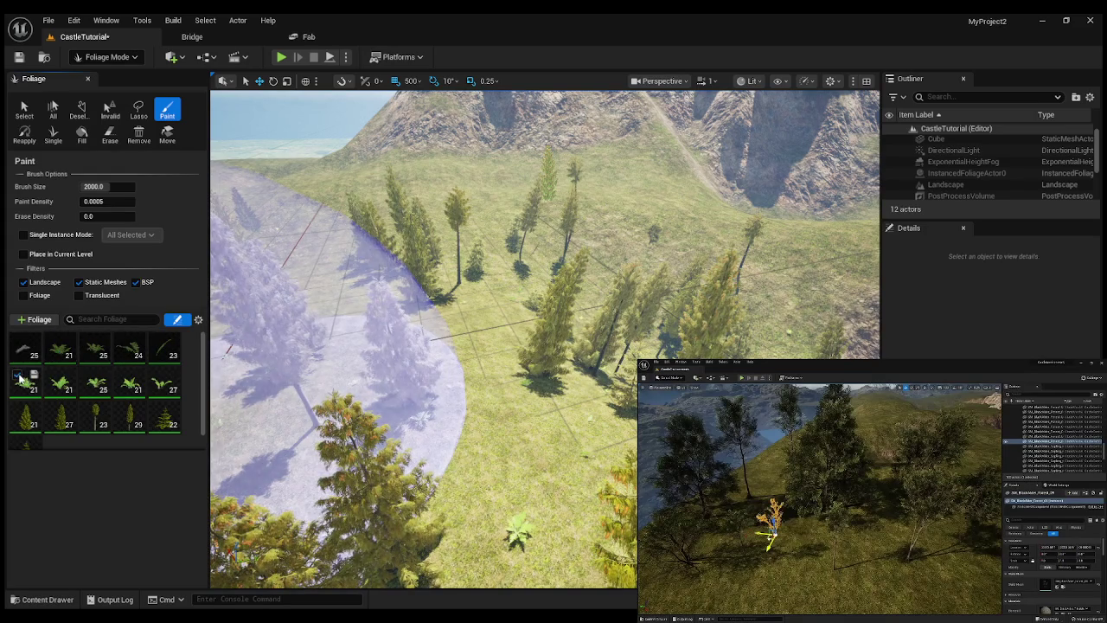
left_click(89, 381)
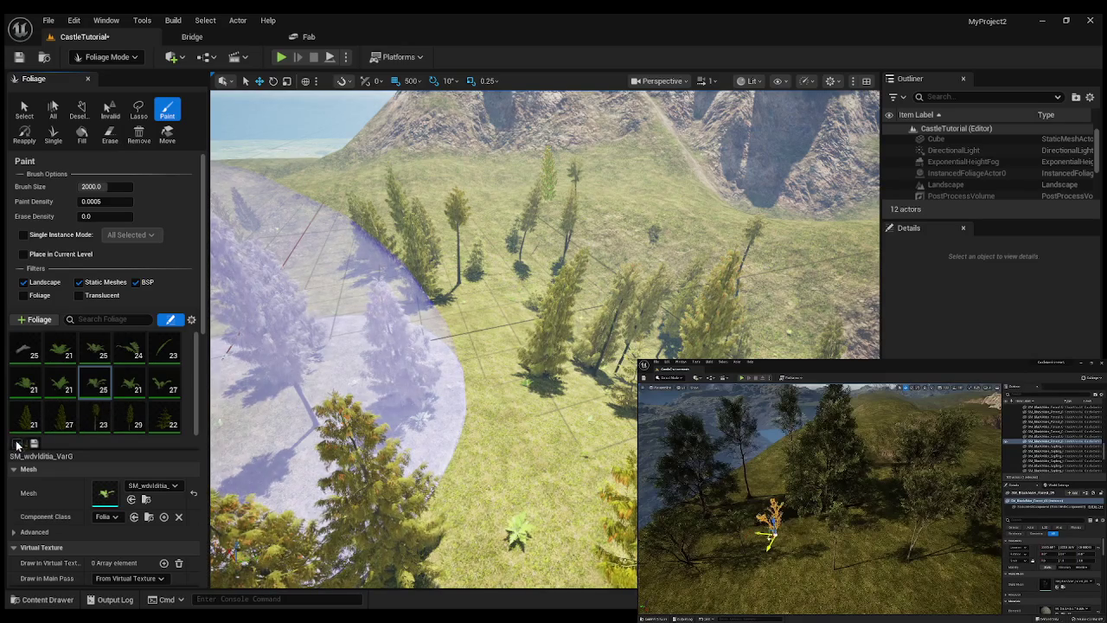
In the Content Drawer, collapse the Megascans, CastleAssets and dry tree branch folders.
scroll(22, 443, "down", 2)
left_click(36, 600)
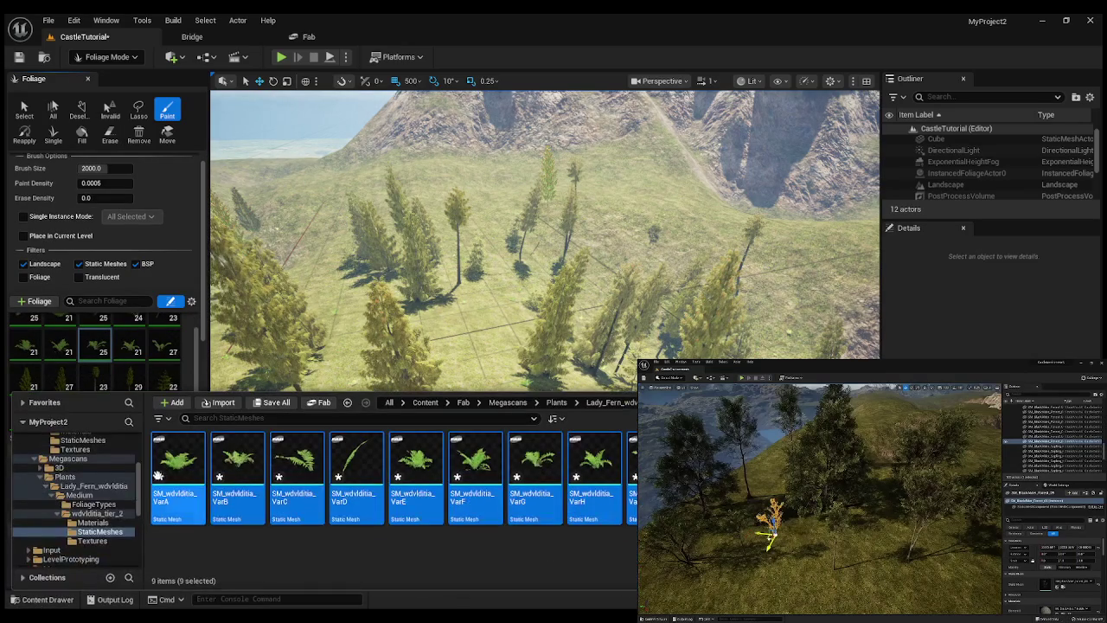
left_click(35, 458)
scroll(59, 475, "up", 5)
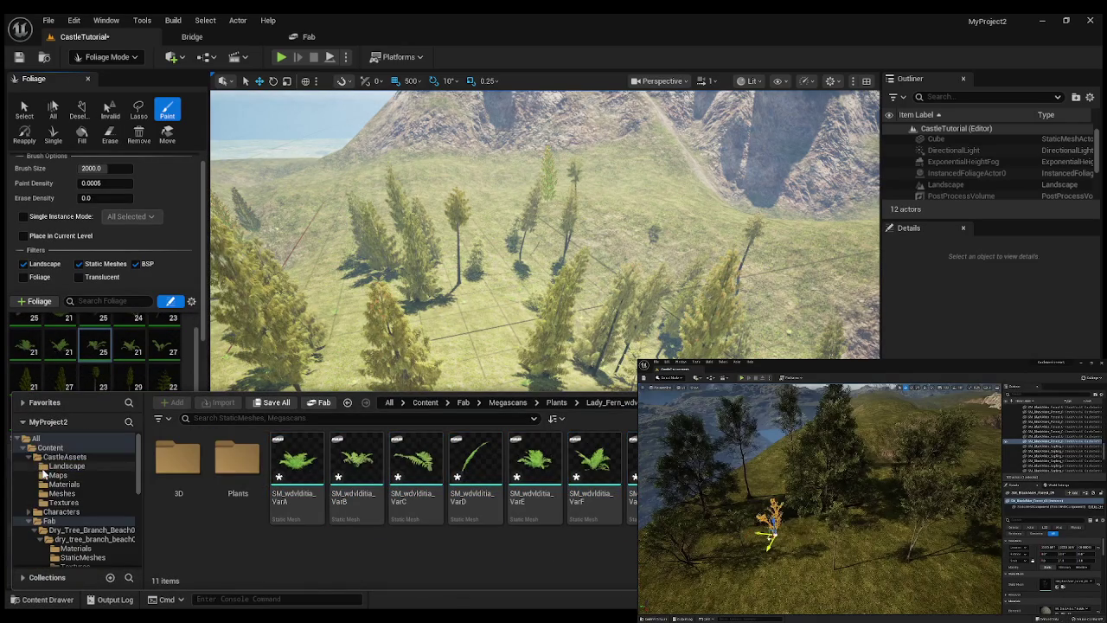
left_click(19, 439)
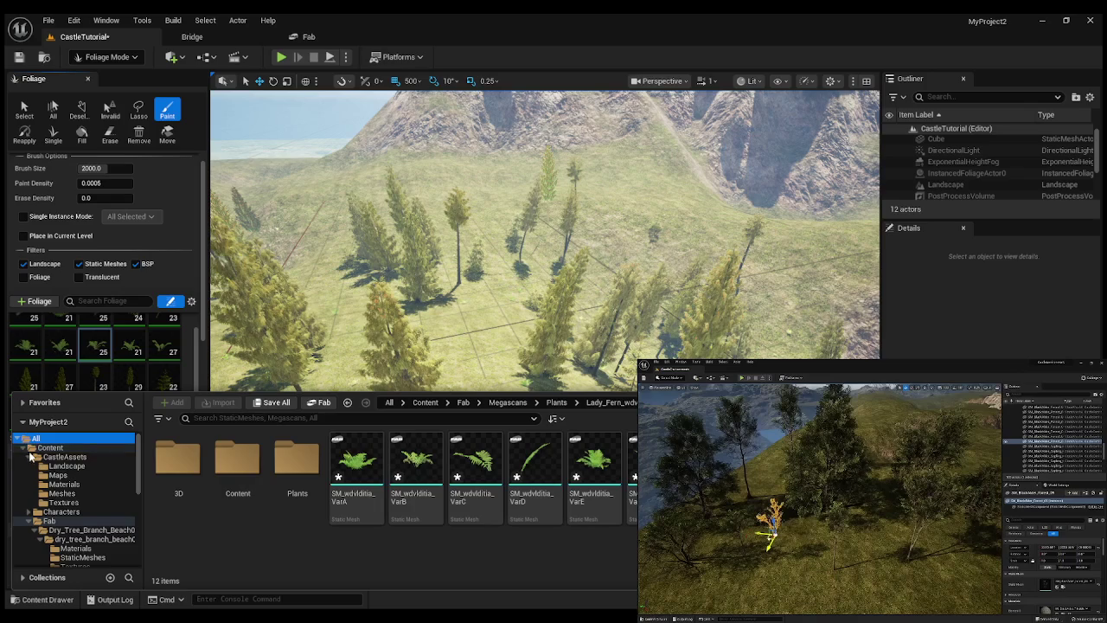
left_click(28, 457)
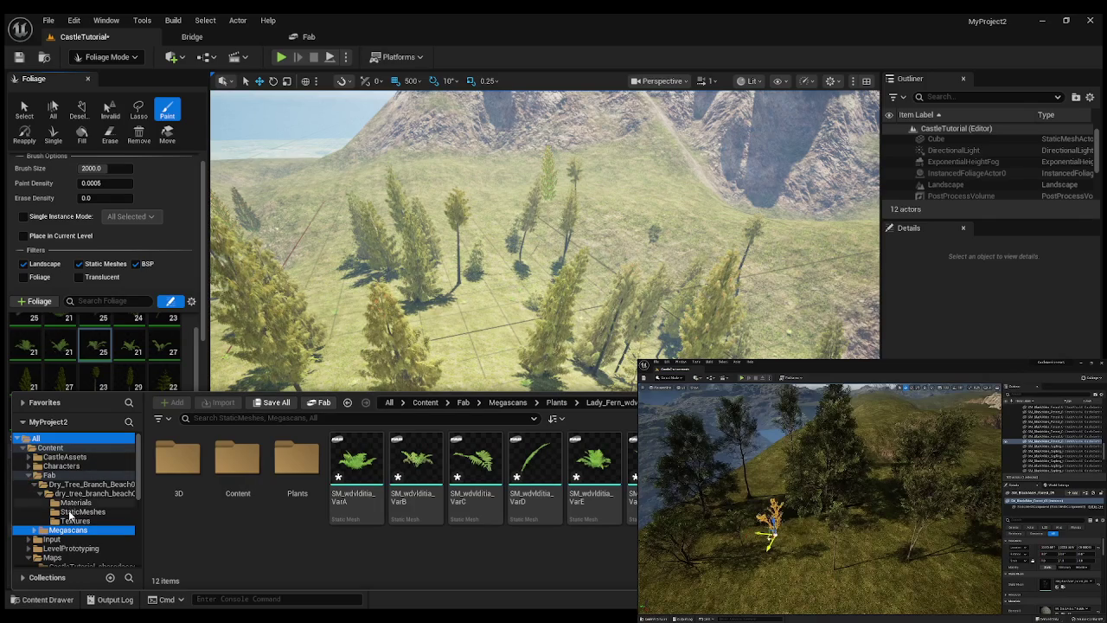
left_click(37, 486)
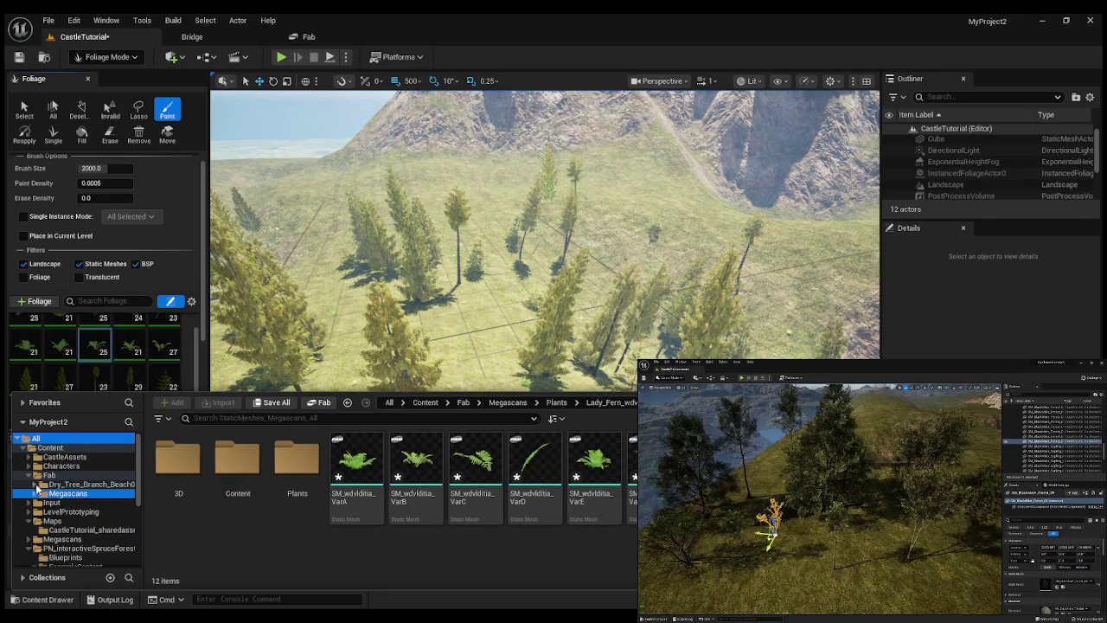
left_click(34, 494)
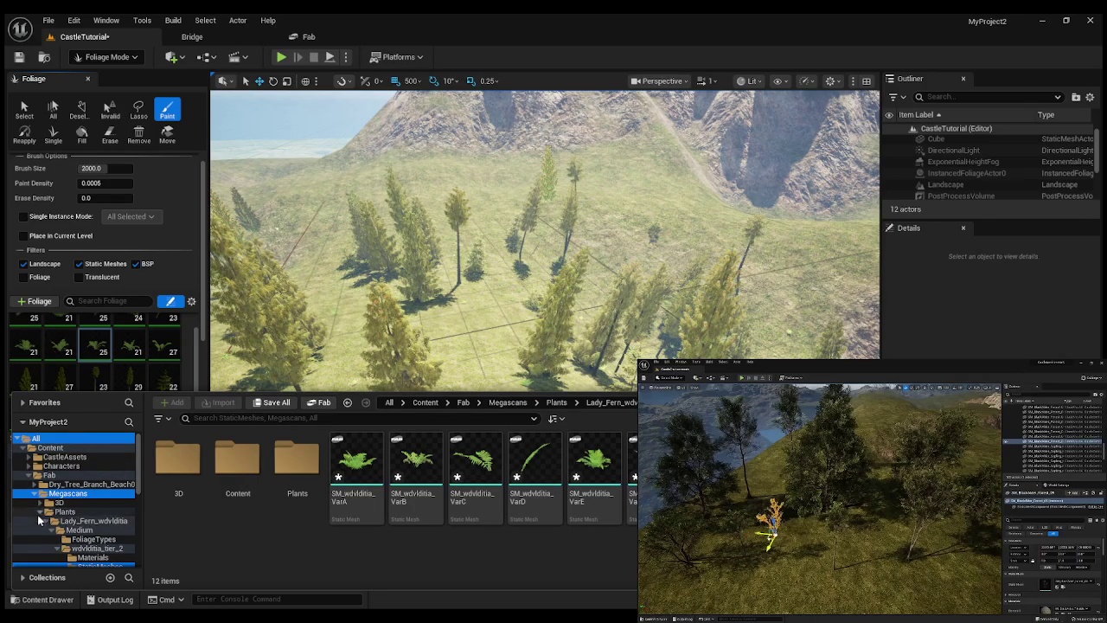
Look through the Megascans Plants, Surfaces and PN_interactiveSpruceForest folders, then collapse them.
left_click(41, 512)
scroll(32, 528, "down", 2)
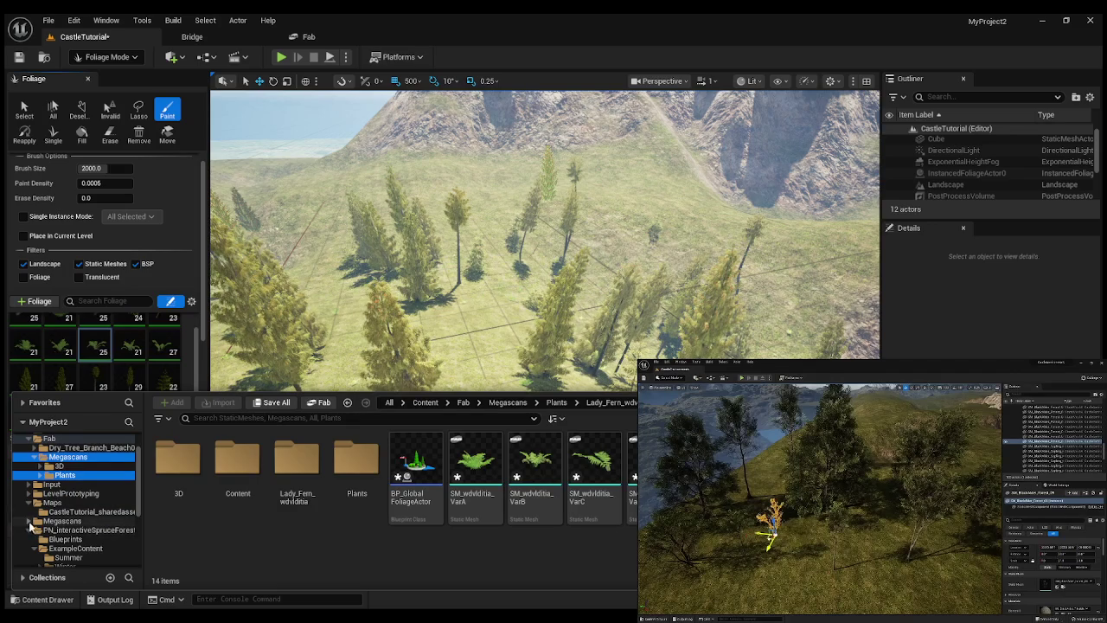
left_click(30, 522)
left_click(69, 530)
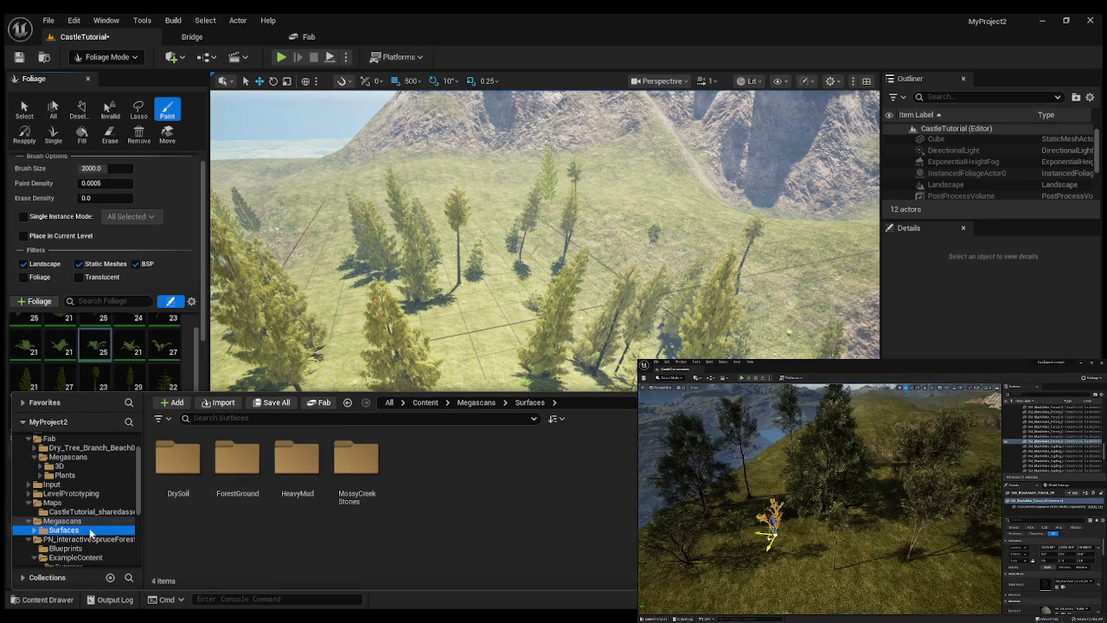
scroll(108, 534, "down", 4)
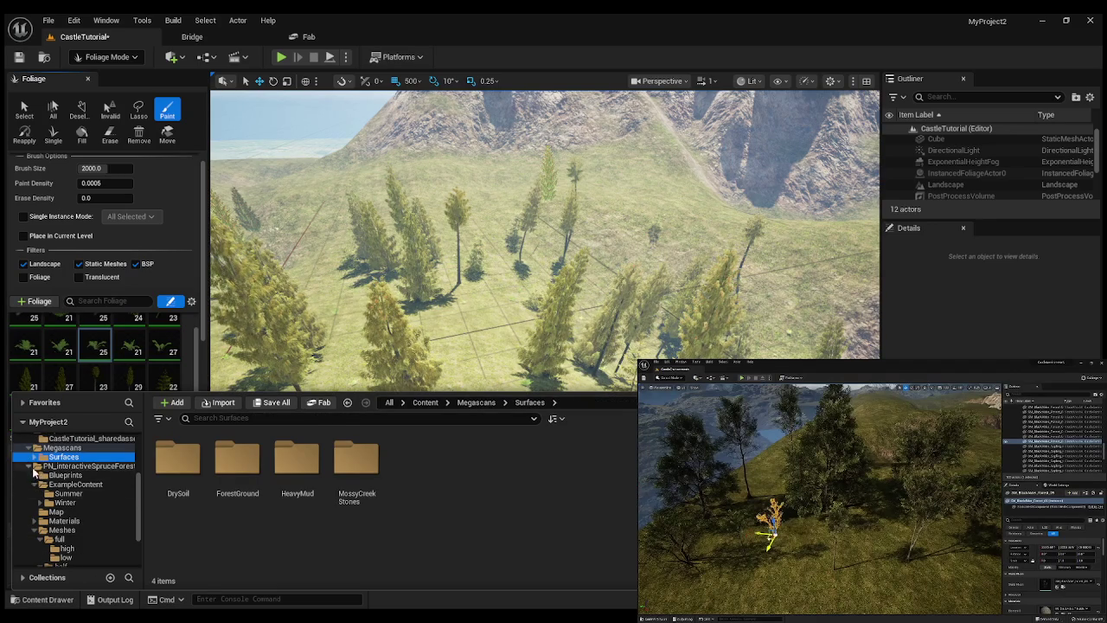
scroll(78, 537, "down", 4)
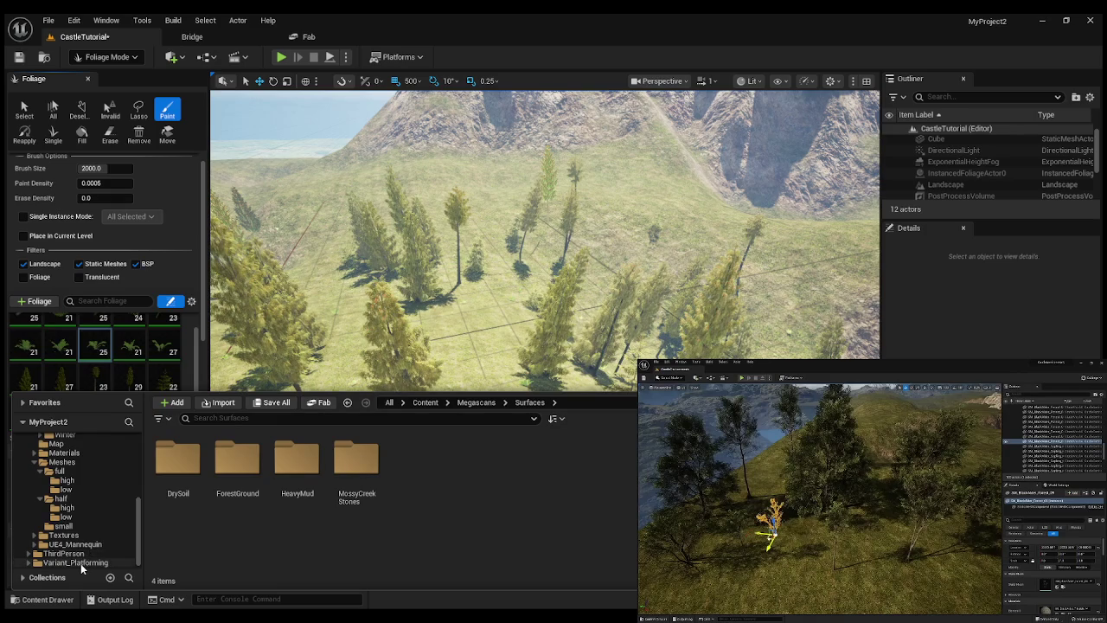
scroll(80, 563, "up", 5)
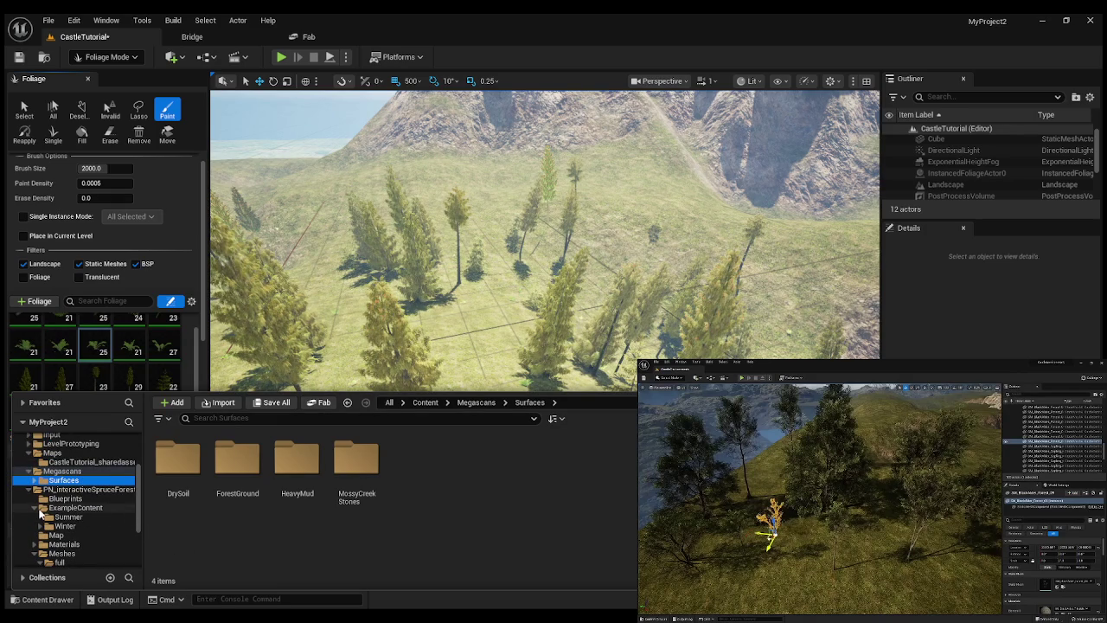
left_click(61, 490)
left_click(29, 490)
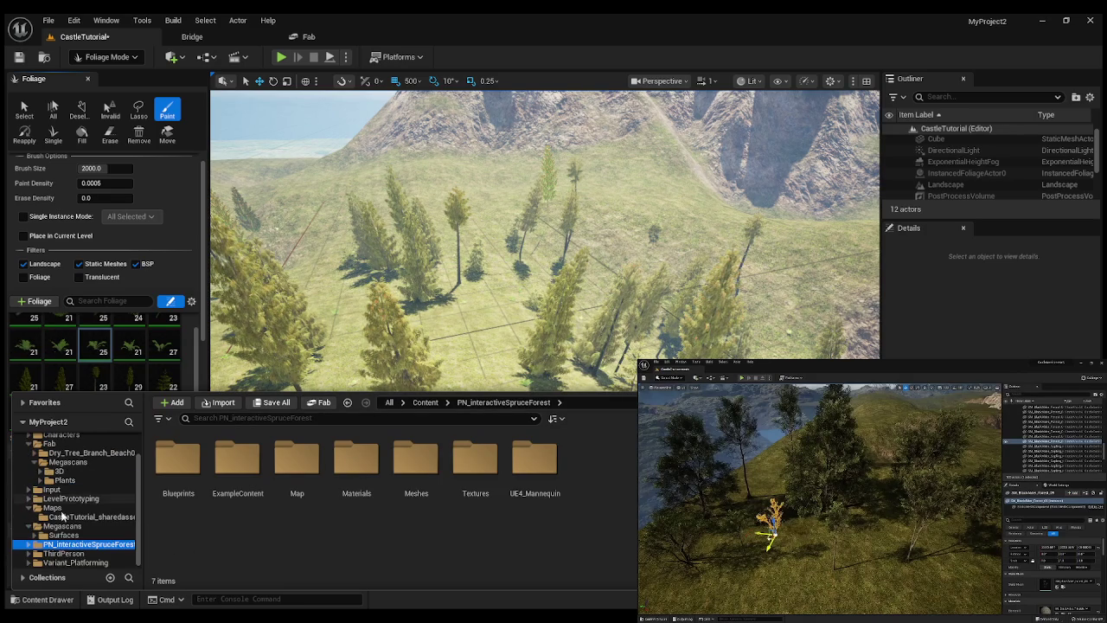
left_click(29, 526)
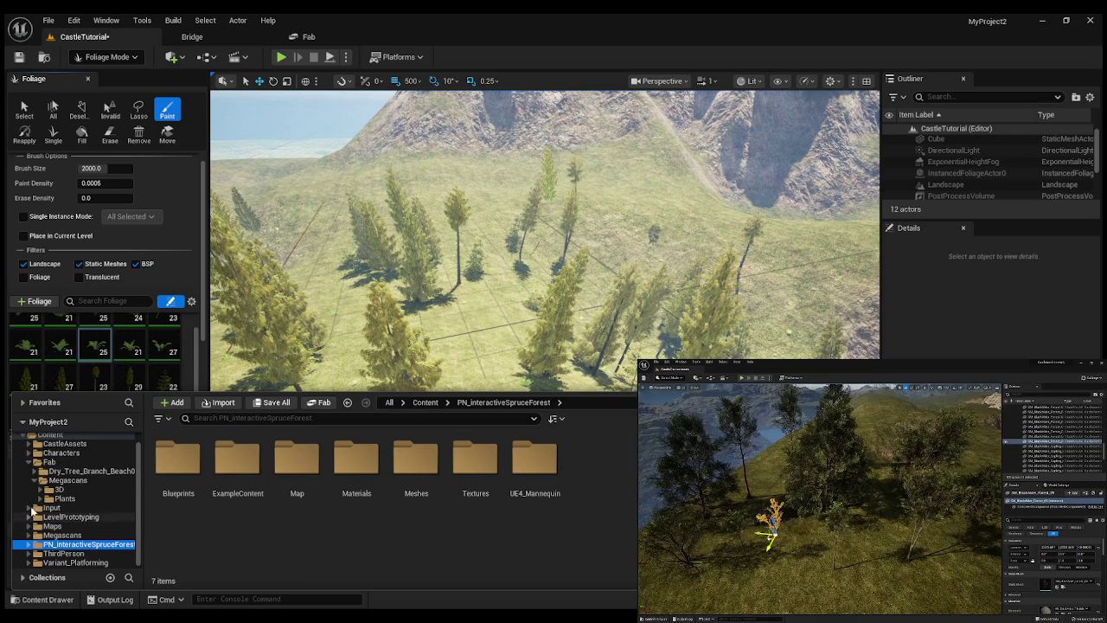
scroll(31, 472, "up", 1)
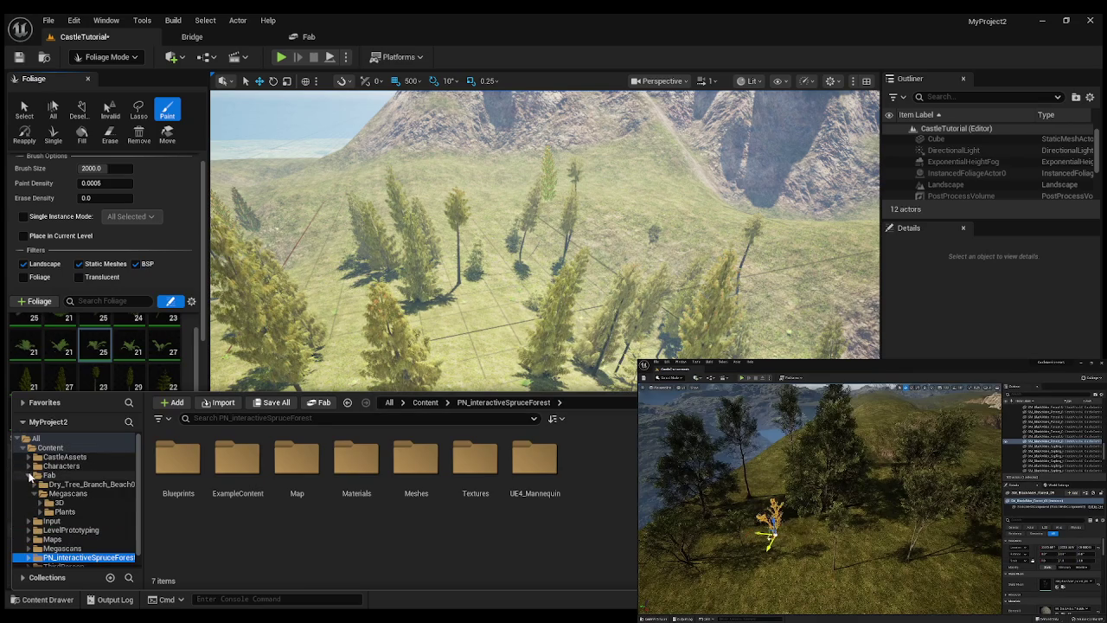
Navigate Megascans 3D > Small_Stones_Pack > Medium > vbuxdcxiw_tier_2 > StaticMeshes.
left_click(40, 503)
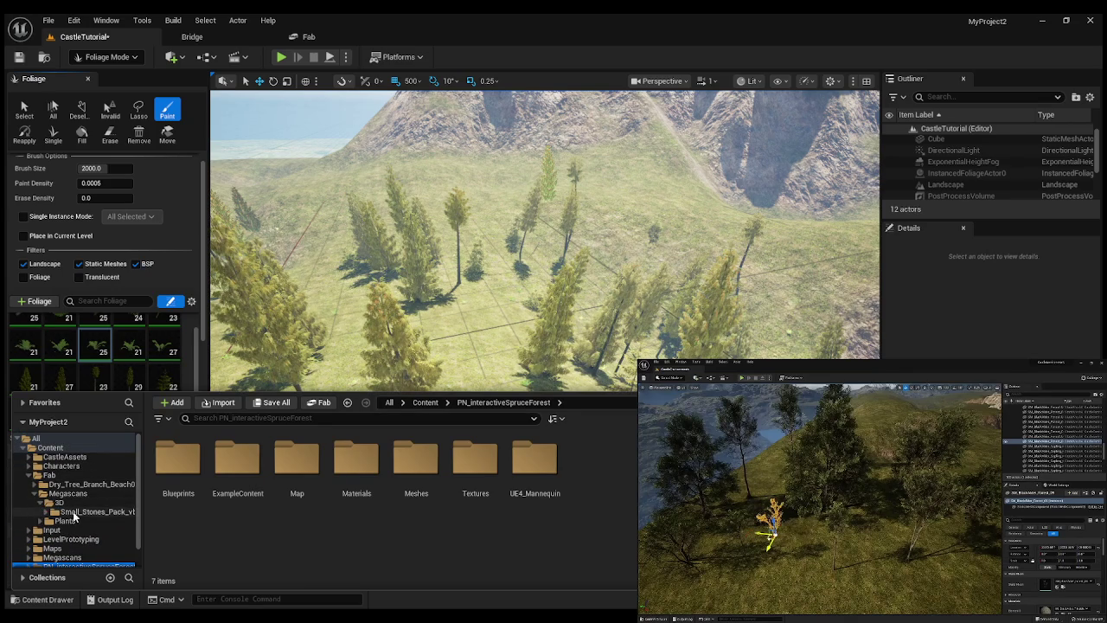
left_click(72, 512)
double_click(177, 456)
double_click(176, 456)
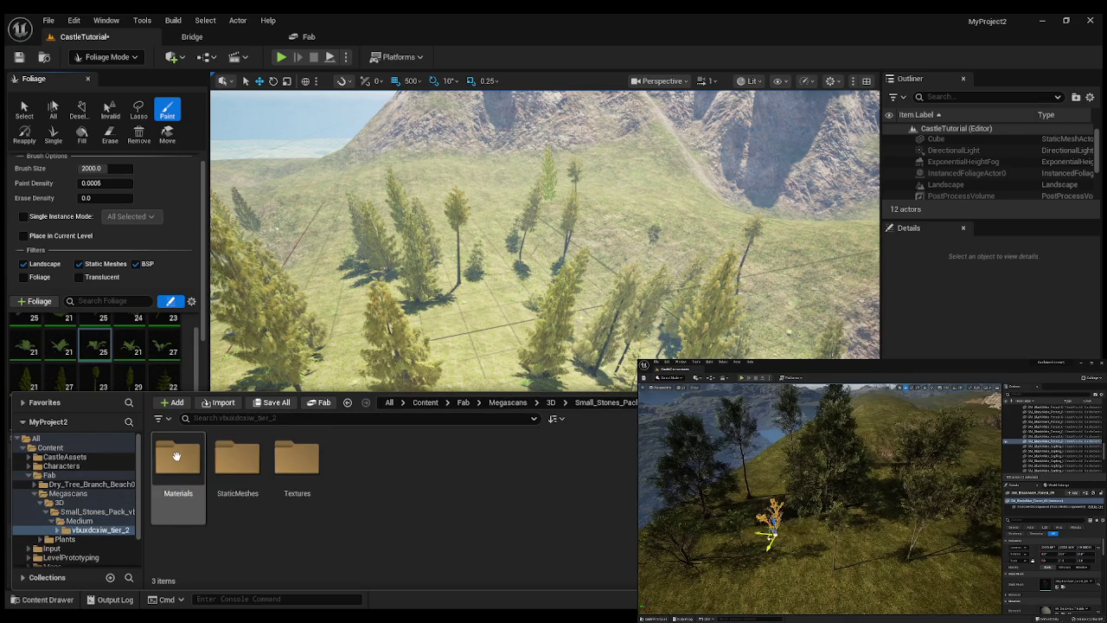
double_click(237, 456)
left_click(457, 443)
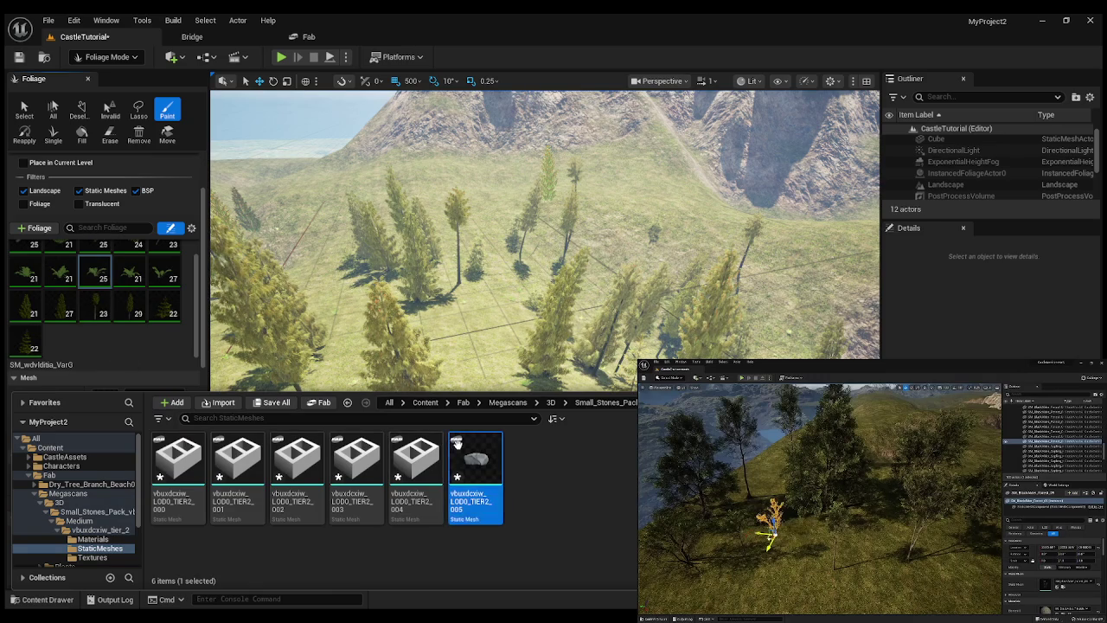
Drag all six stone meshes into the Foliage panel as new foliage types.
left_click(177, 459, "shift")
mouse_move(296, 472)
left_mouse_down()
mouse_move(109, 363)
mouse_move(108, 352)
left_mouse_up()
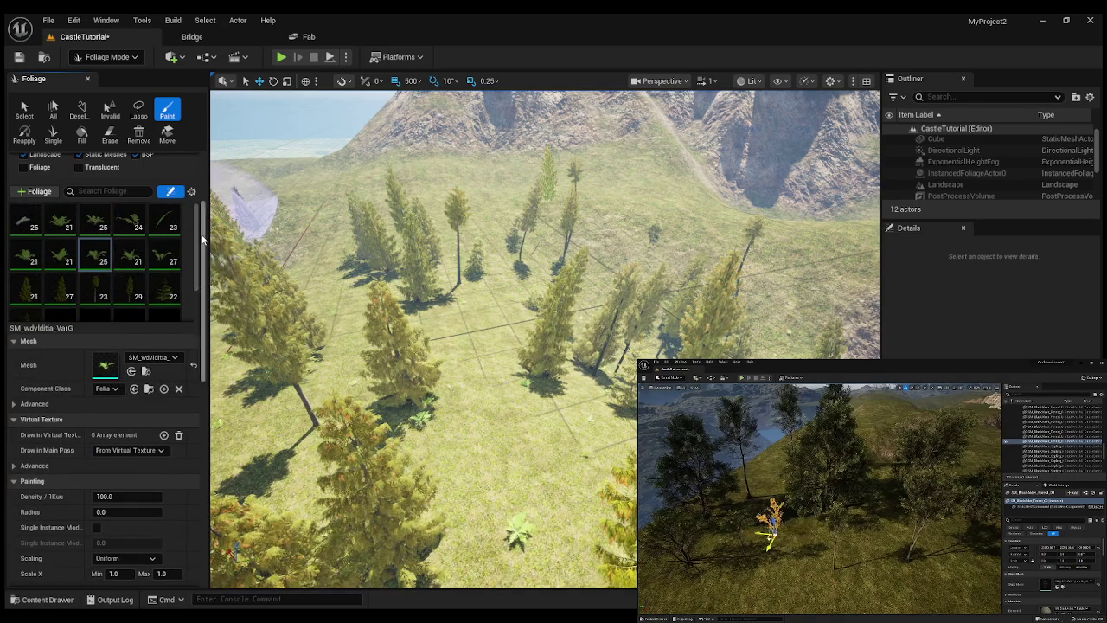
scroll(195, 251, "down", 2)
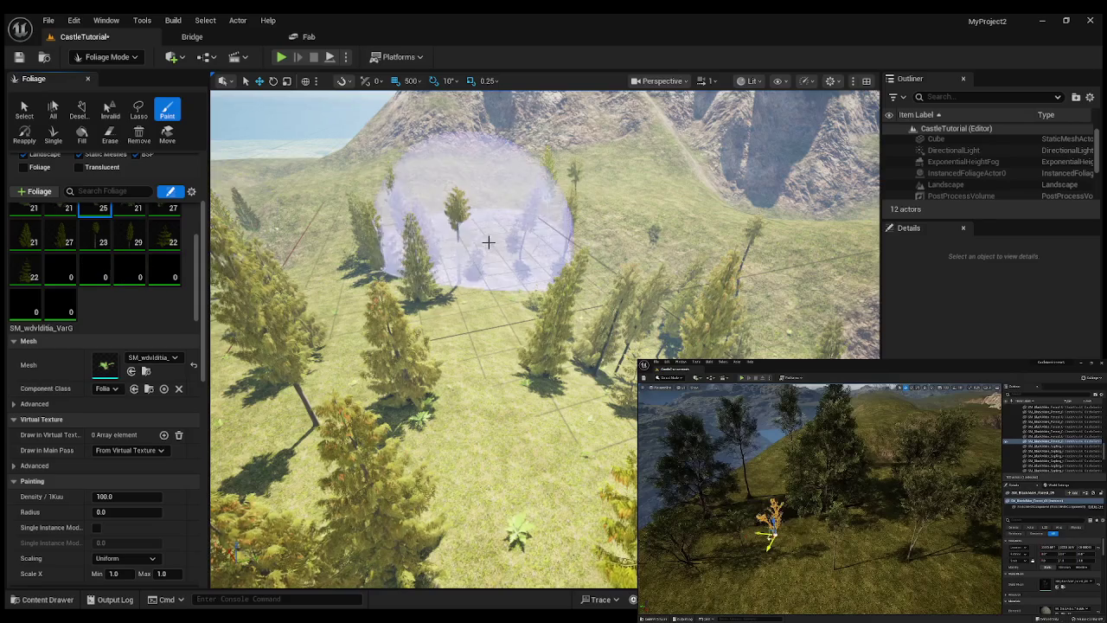
mouse_move(489, 243)
left_mouse_down()
mouse_move(488, 212)
mouse_move(527, 206)
mouse_move(506, 203)
mouse_move(506, 156)
left_mouse_up()
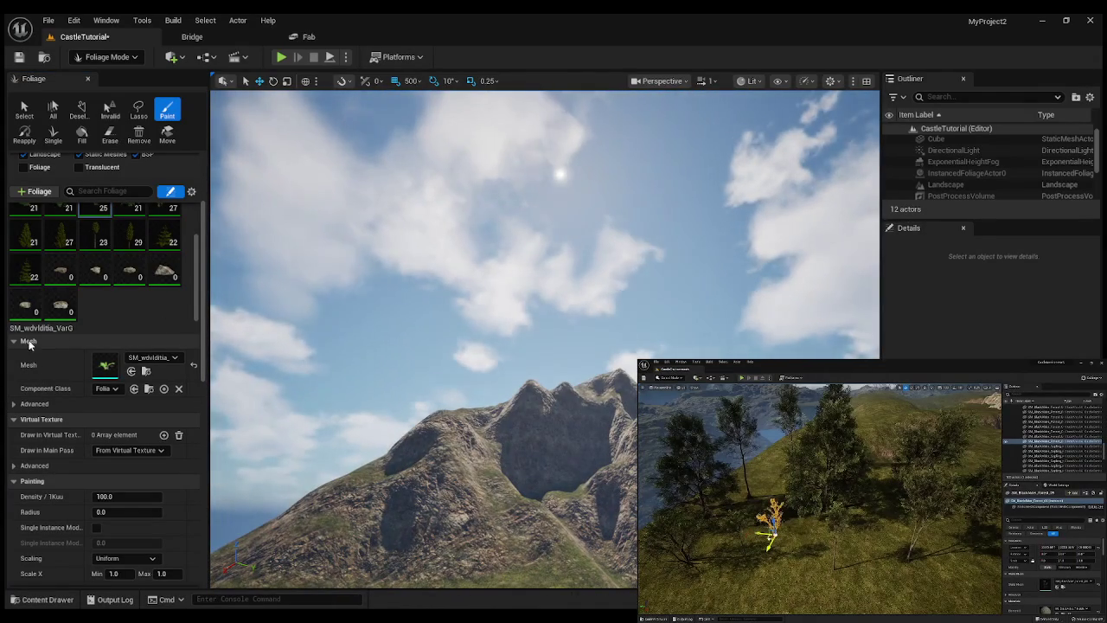
scroll(154, 314, "up", 2)
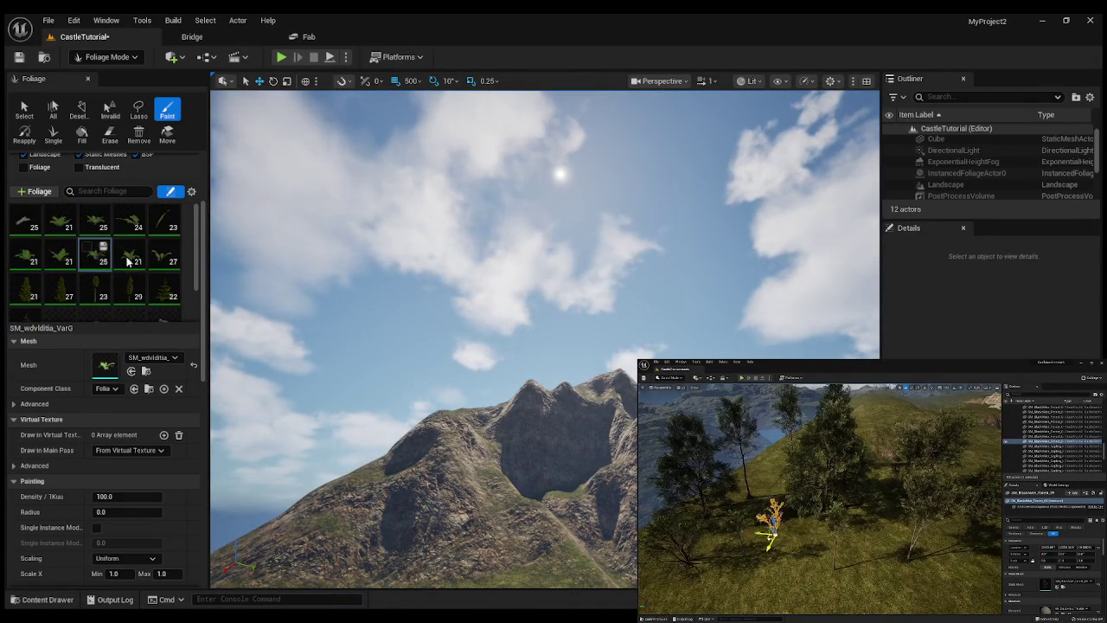
scroll(147, 299, "down", 3)
scroll(141, 223, "up", 5)
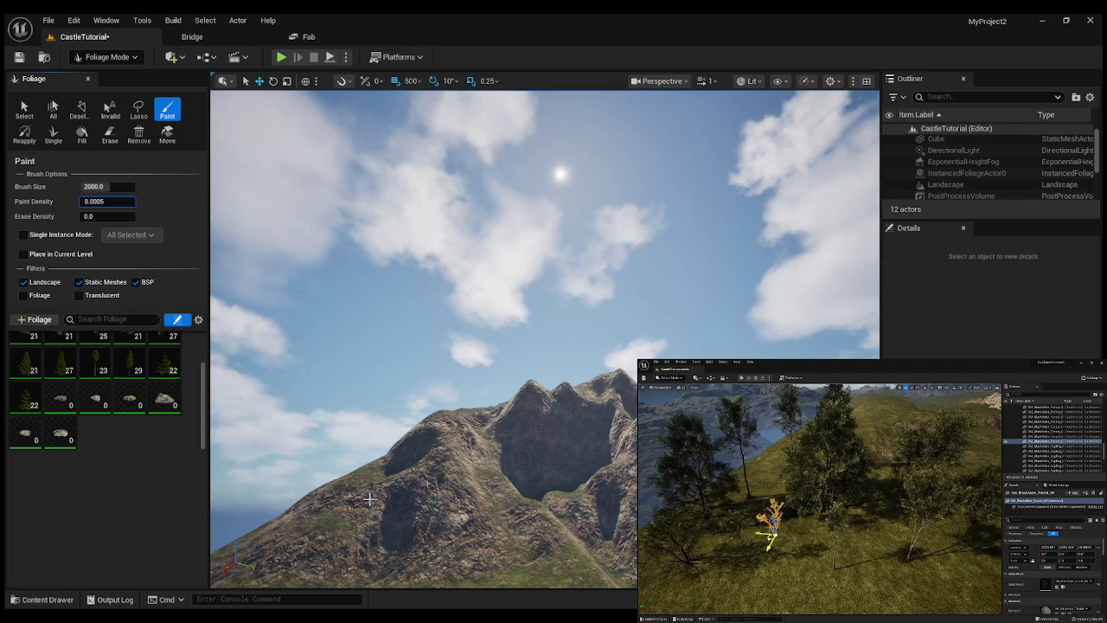
Fly to the rocky mountain and paint a few small stones onto its slope.
key("shift")
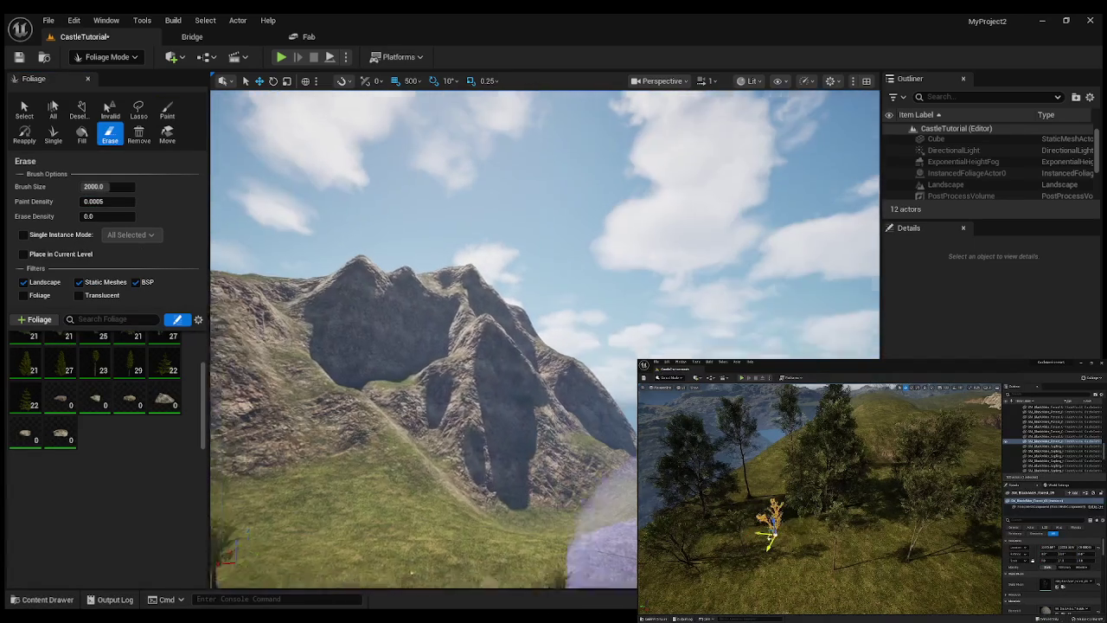
key("w")
scroll(424, 337, "up", 2)
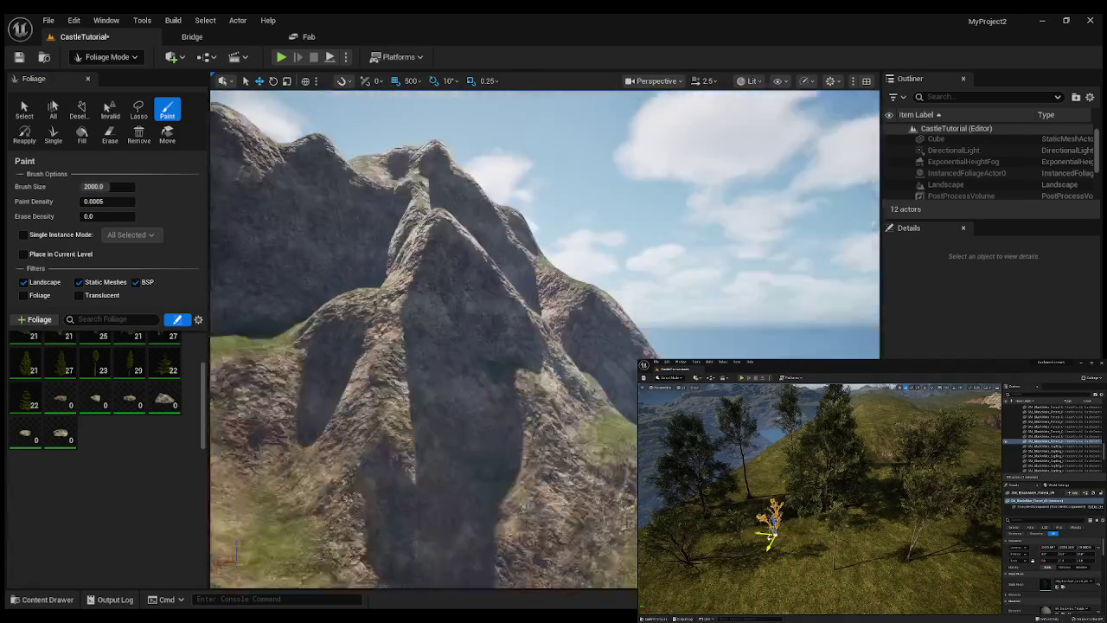
key("w")
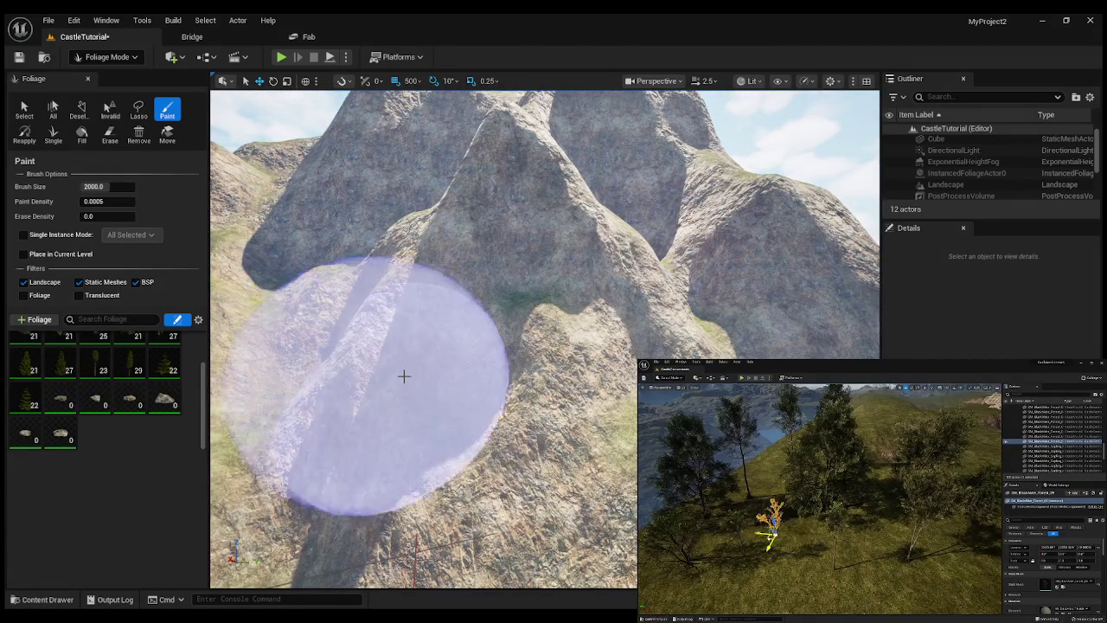
mouse_move(403, 376)
left_mouse_down()
mouse_move(460, 390)
mouse_move(497, 376)
mouse_move(600, 267)
mouse_move(541, 205)
mouse_move(485, 251)
mouse_move(476, 459)
left_mouse_up()
key("w")
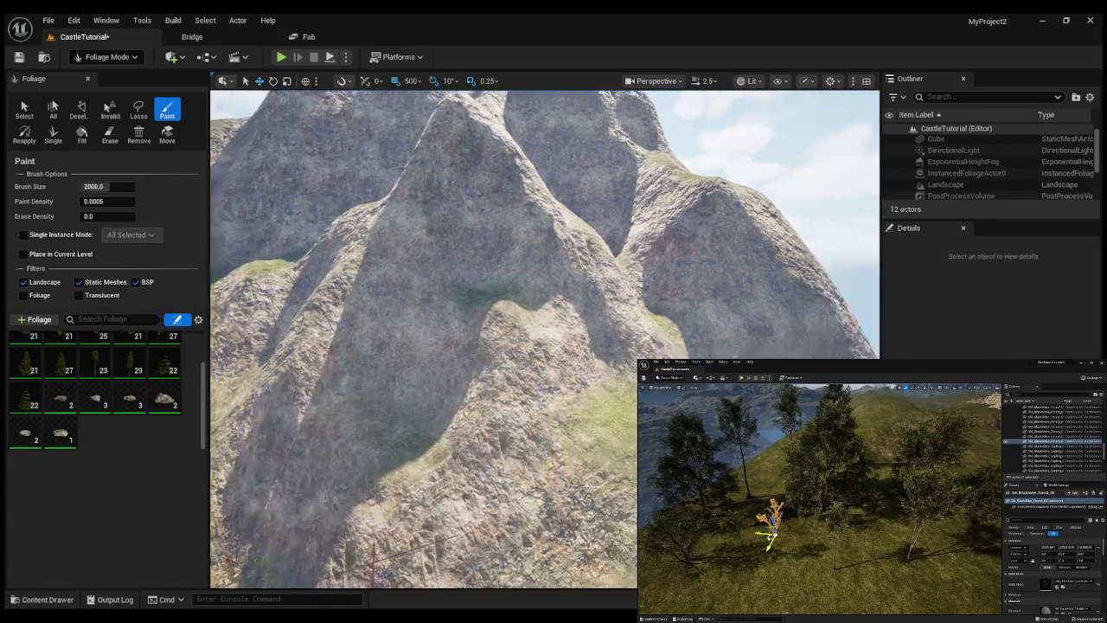
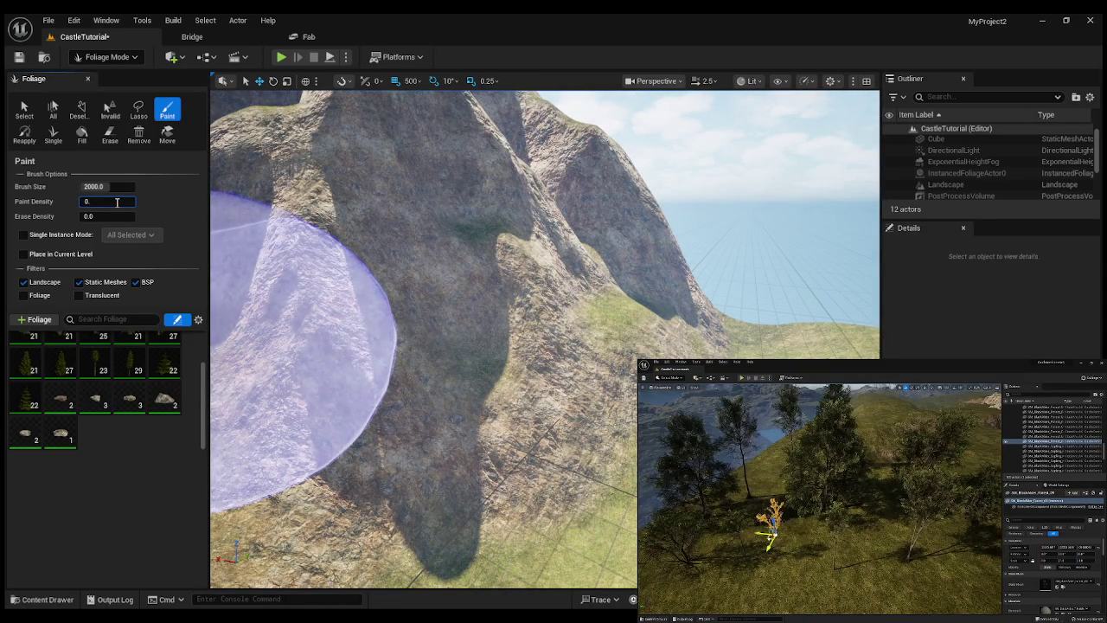
Paint rocks across the mountainside at density 0.2, then zoom around to inspect the cliffs.
mouse_move(519, 302)
left_mouse_down()
mouse_move(440, 423)
mouse_move(501, 396)
mouse_move(421, 396)
left_mouse_up()
scroll(421, 396, "up", 10)
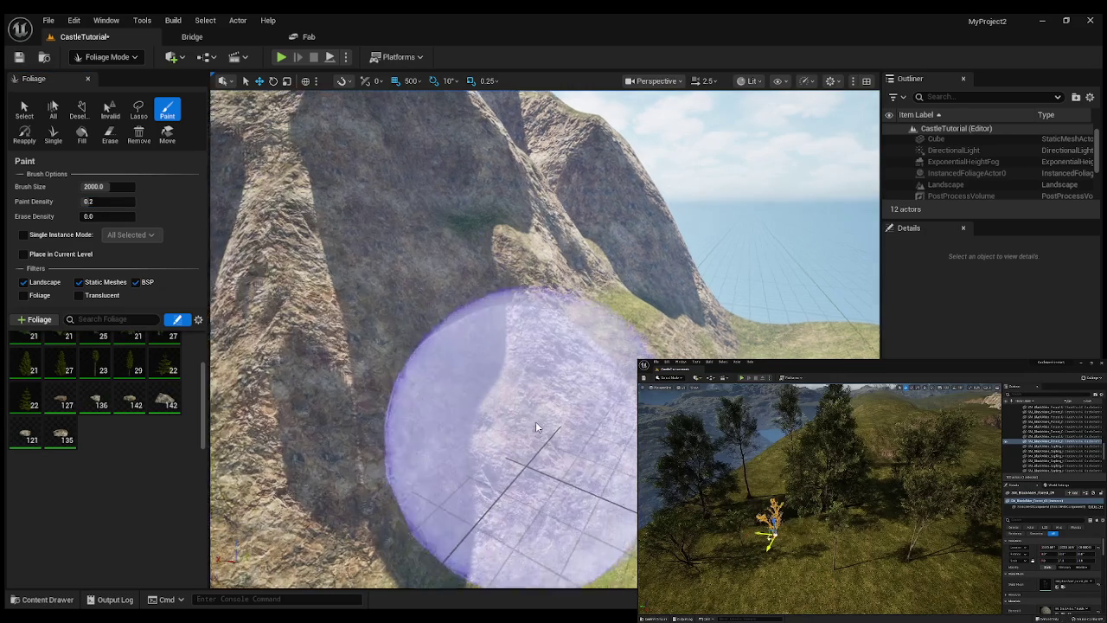
scroll(421, 395, "up", 10)
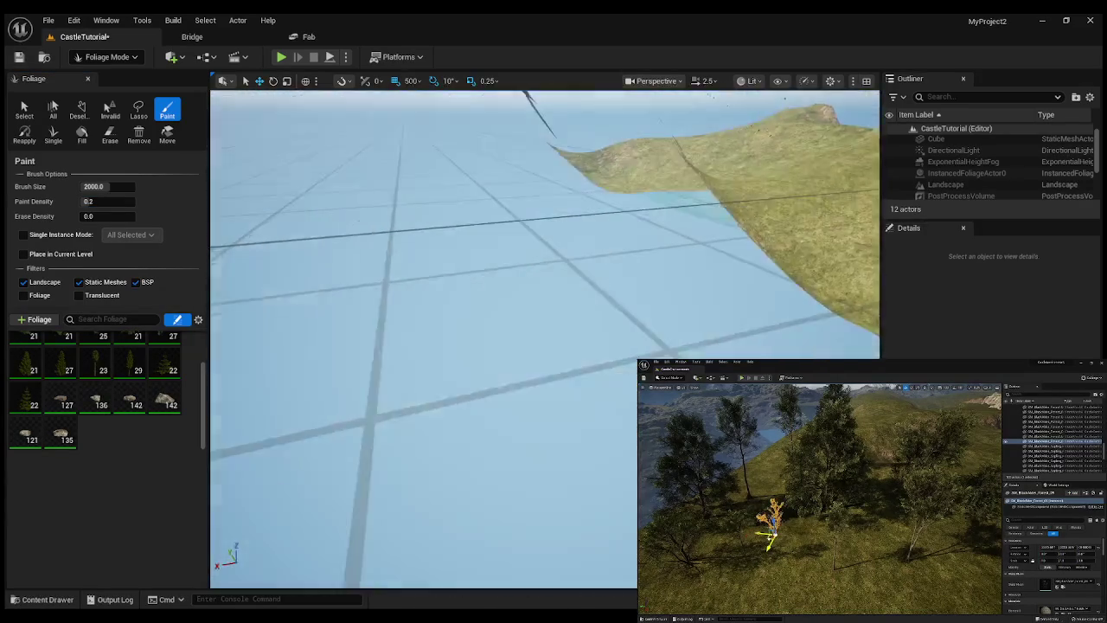
scroll(421, 395, "down", 10)
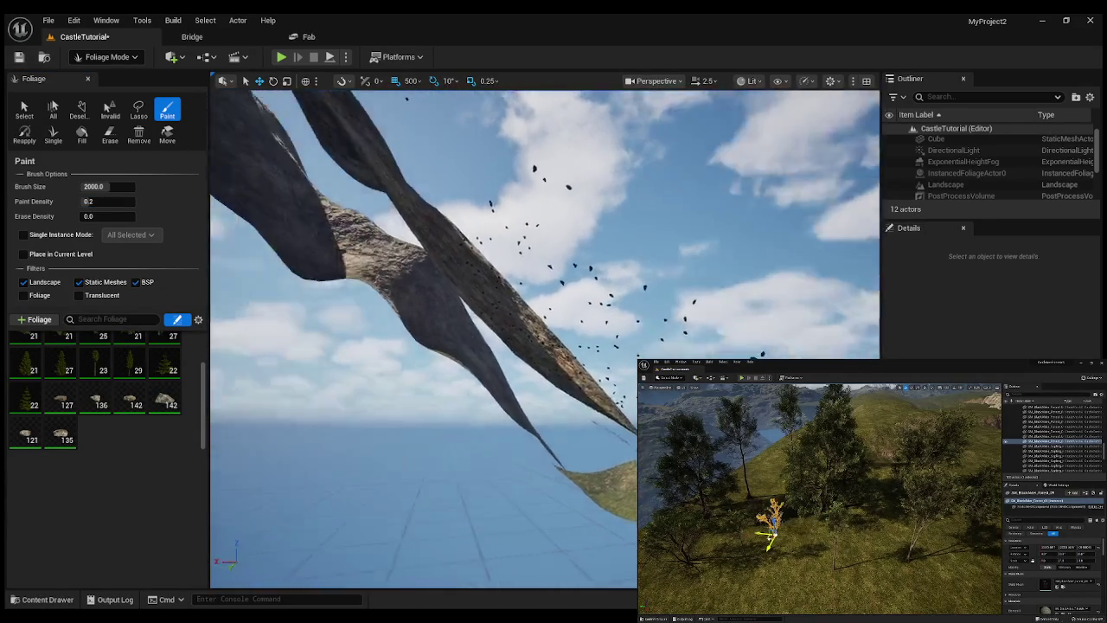
scroll(421, 395, "up", 10)
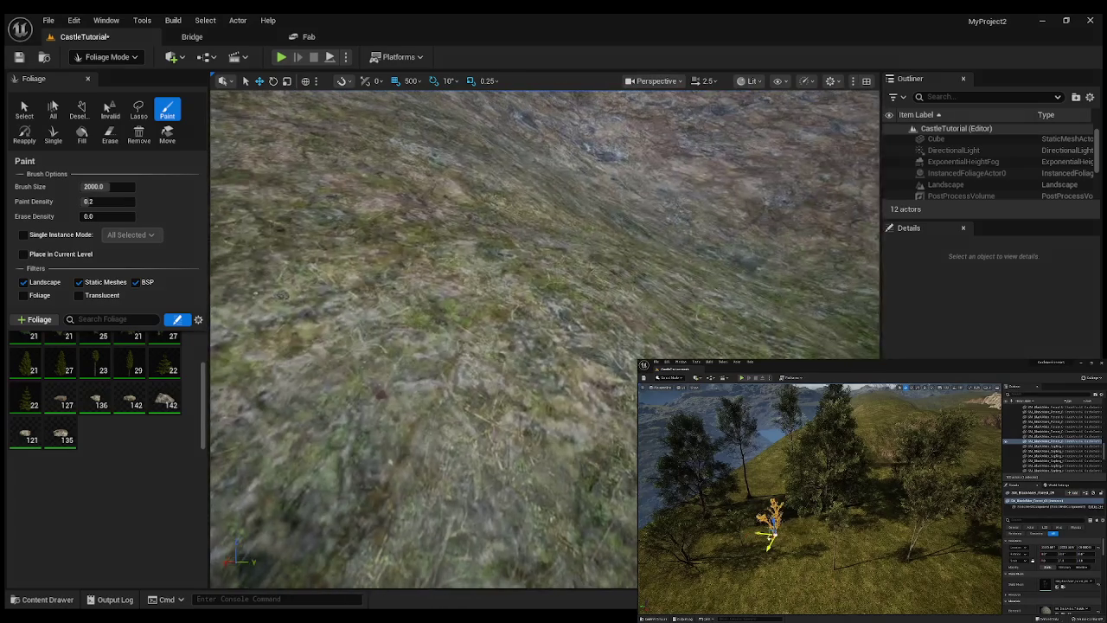
scroll(421, 395, "down", 5)
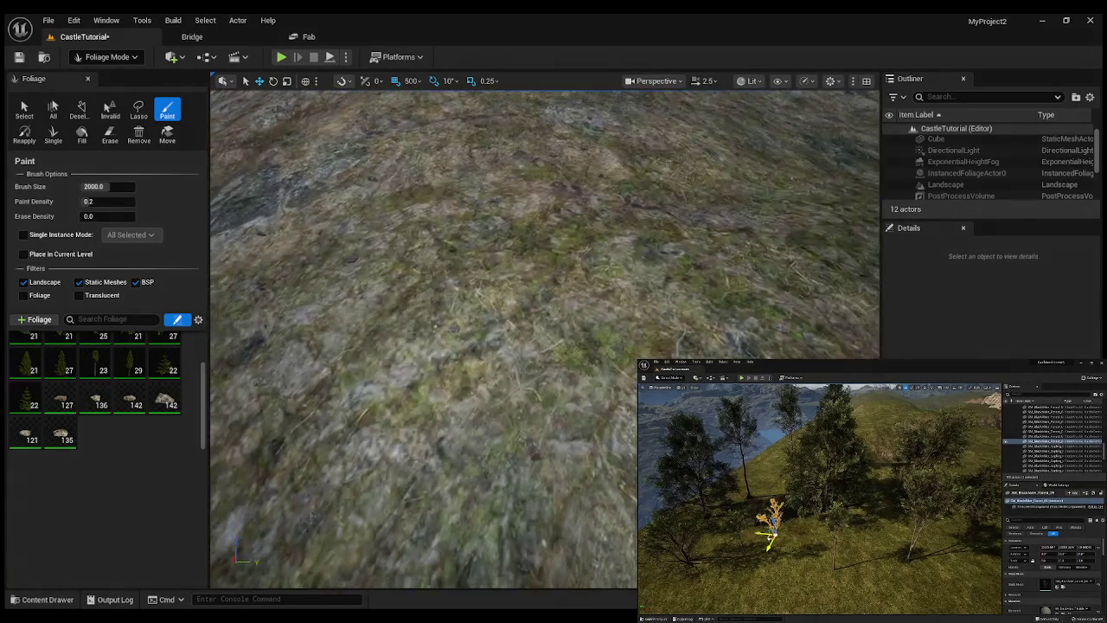
scroll(421, 395, "up", 5)
scroll(422, 395, "down", 5)
scroll(421, 396, "up", 8)
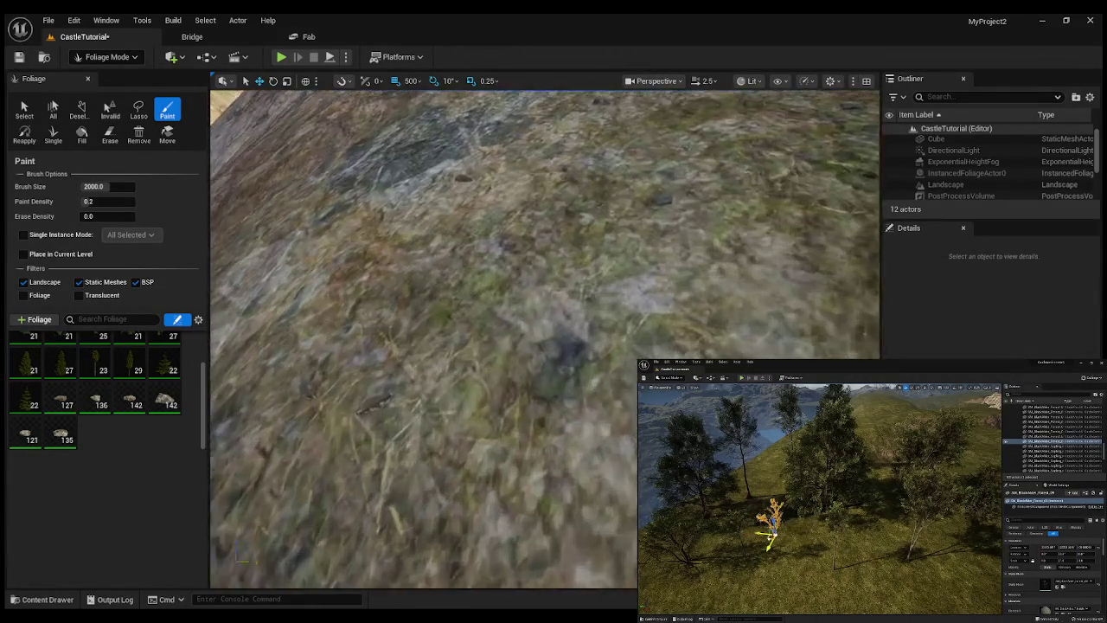
scroll(421, 395, "down", 5)
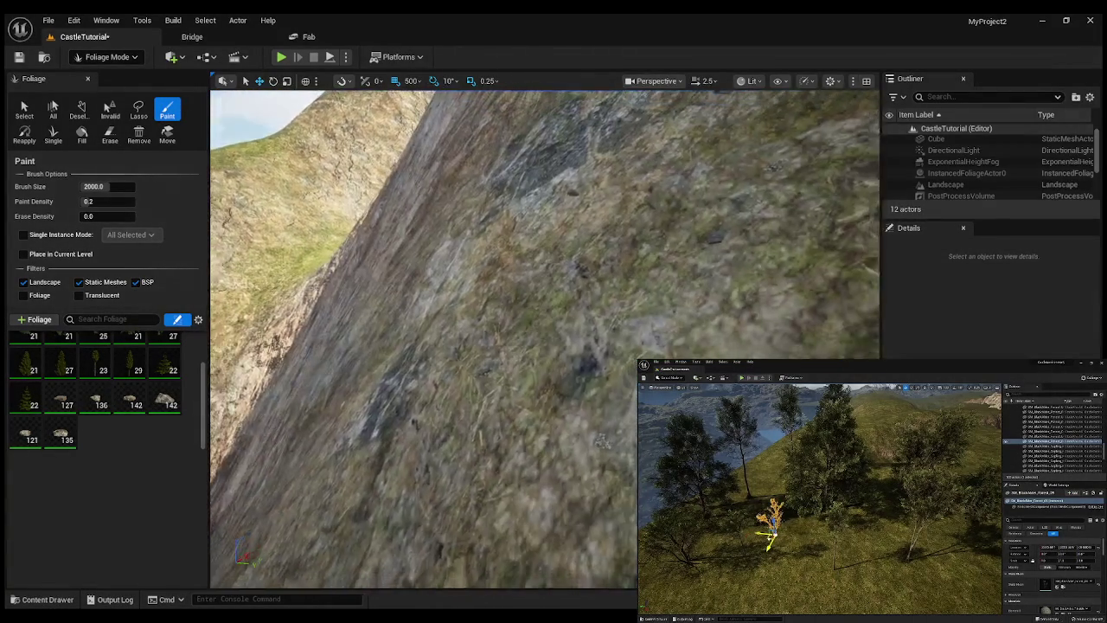
scroll(422, 395, "up", 5)
scroll(421, 396, "down", 5)
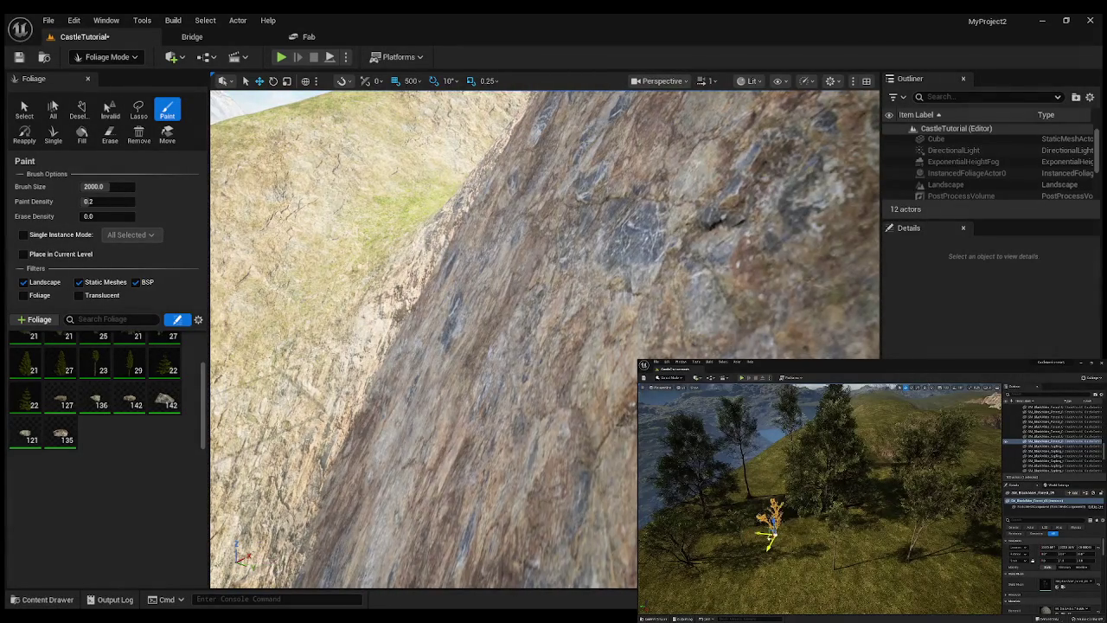
scroll(422, 395, "up", 3)
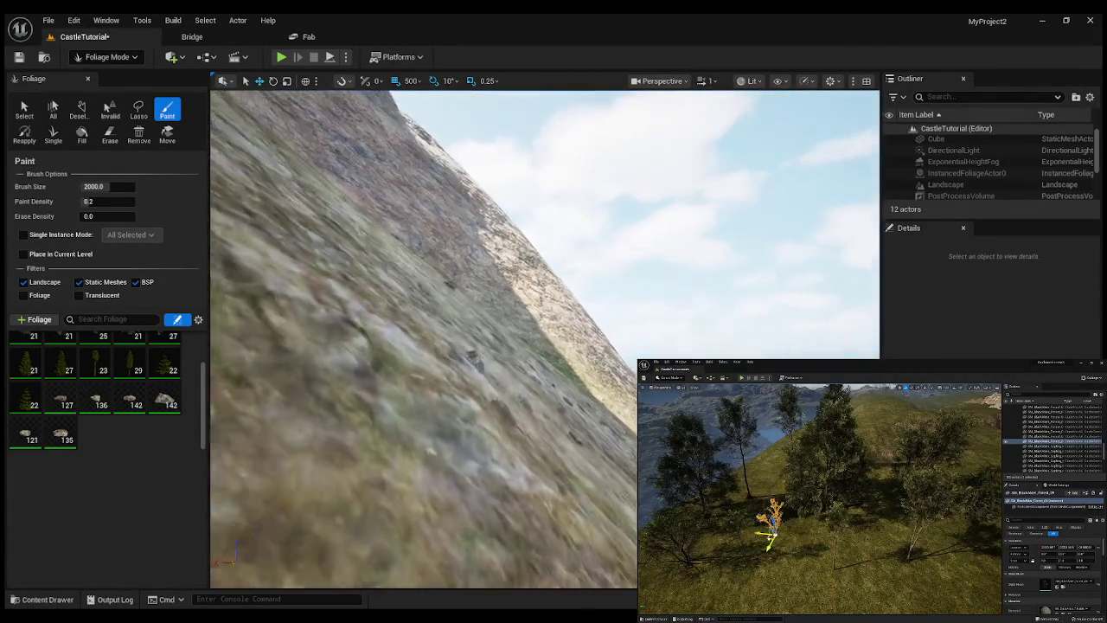
scroll(421, 395, "down", 5)
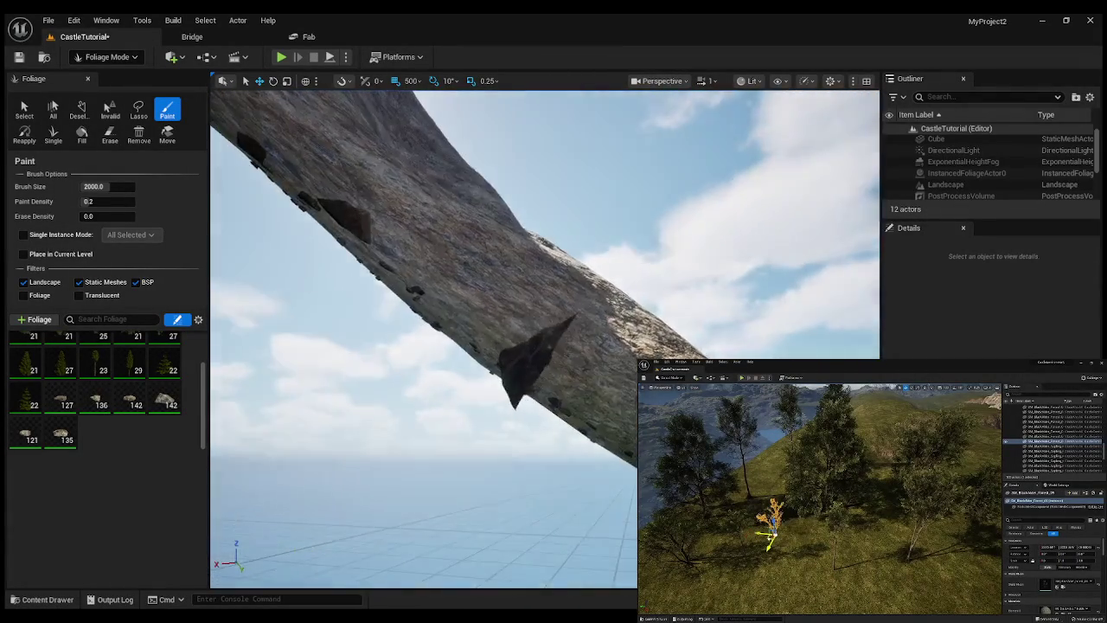
scroll(421, 396, "up", 5)
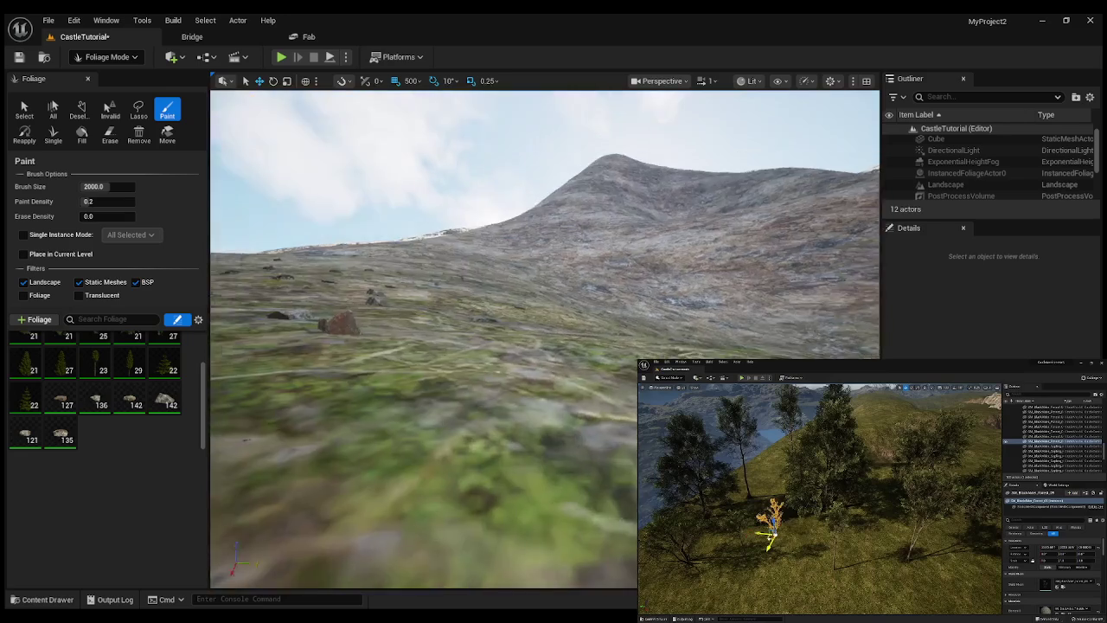
scroll(421, 395, "down", 5)
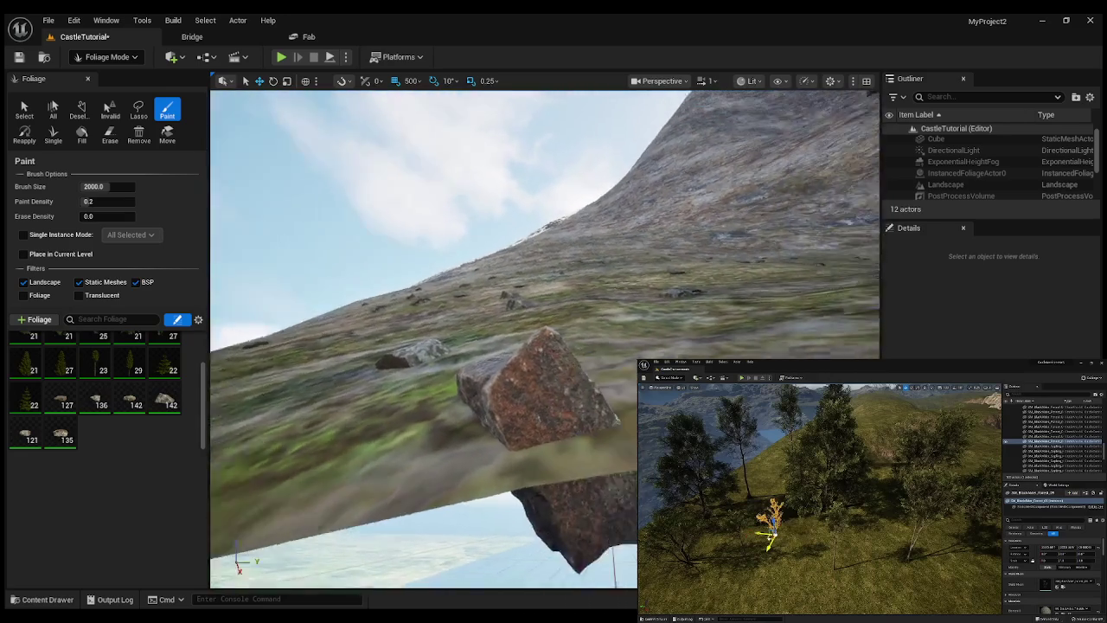
scroll(421, 395, "down", 5)
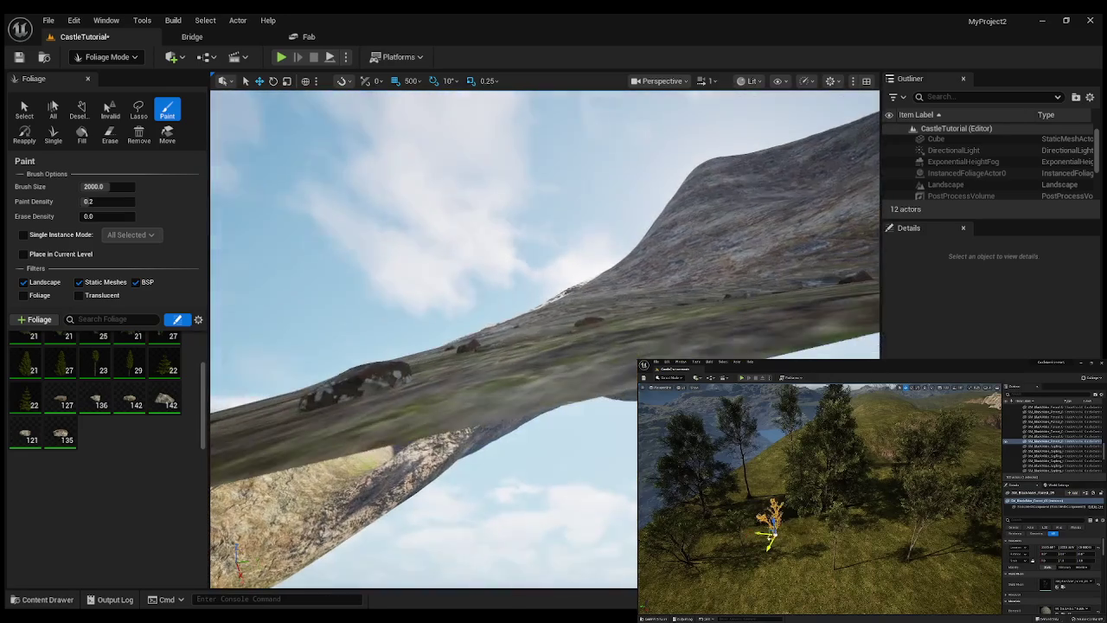
scroll(422, 396, "up", 5)
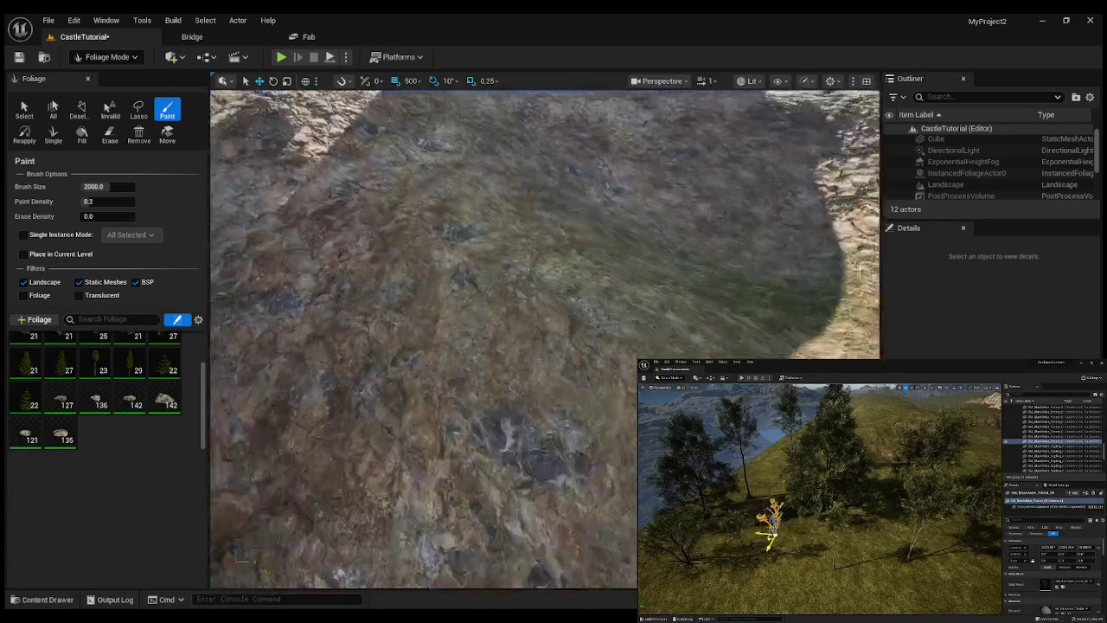
scroll(421, 395, "down", 3)
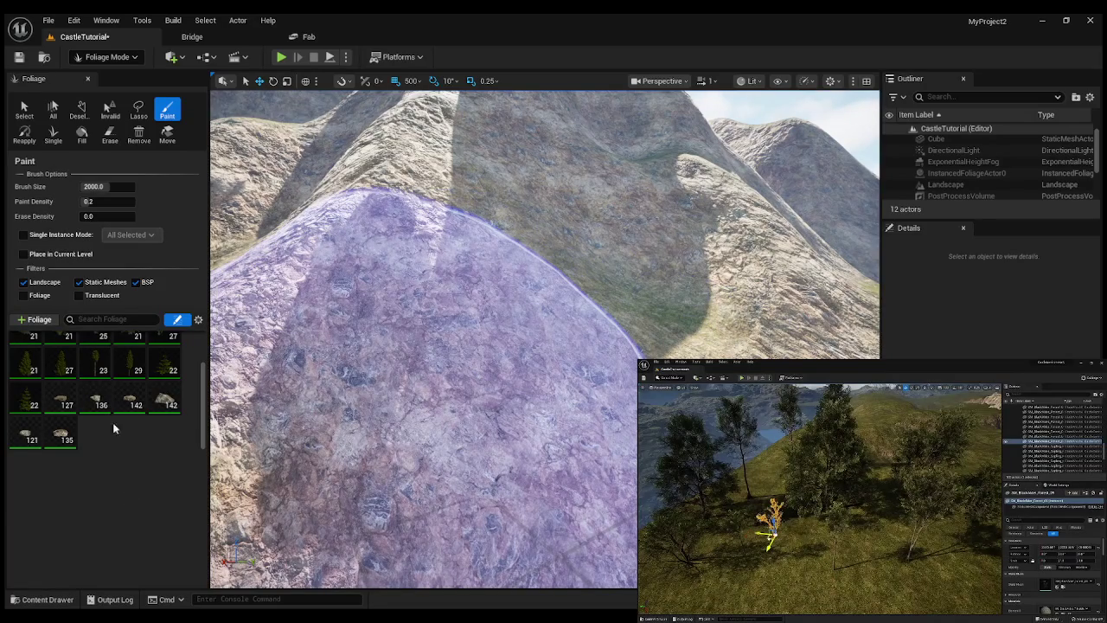
Select the 127-instance rock mesh and enlarge the foliage brush.
left_click(57, 401)
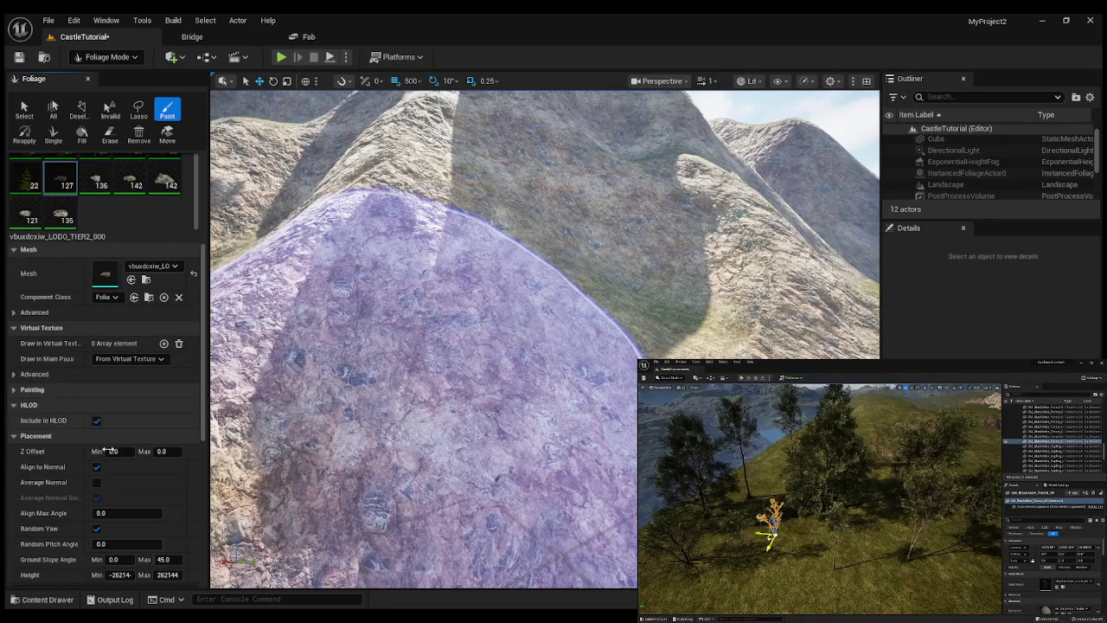
scroll(103, 466, "down", 3)
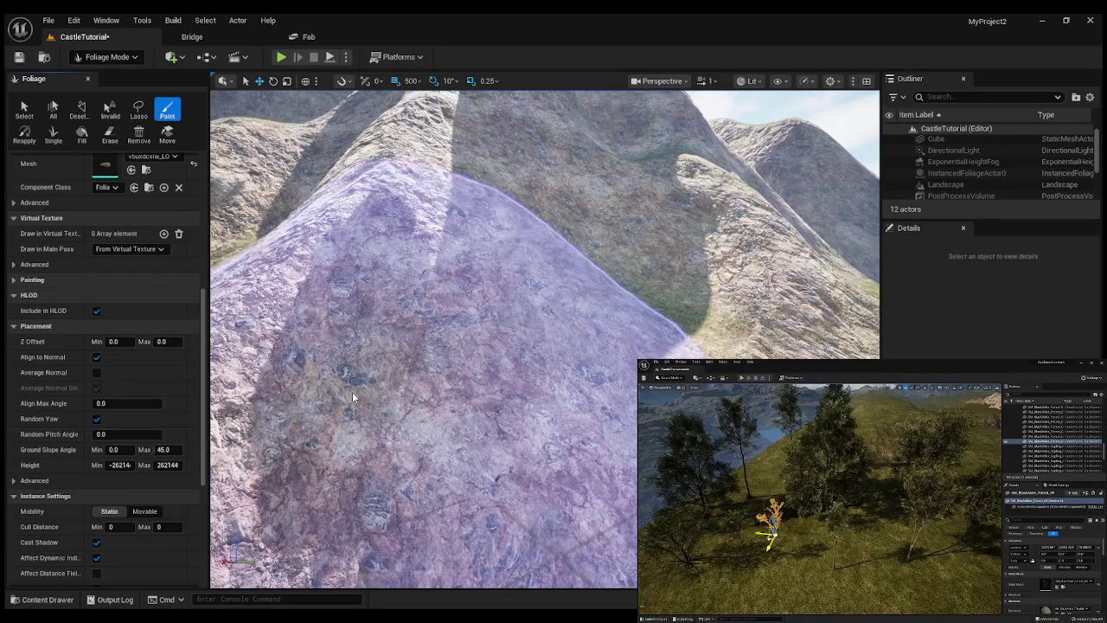
scroll(167, 172, "down", 1)
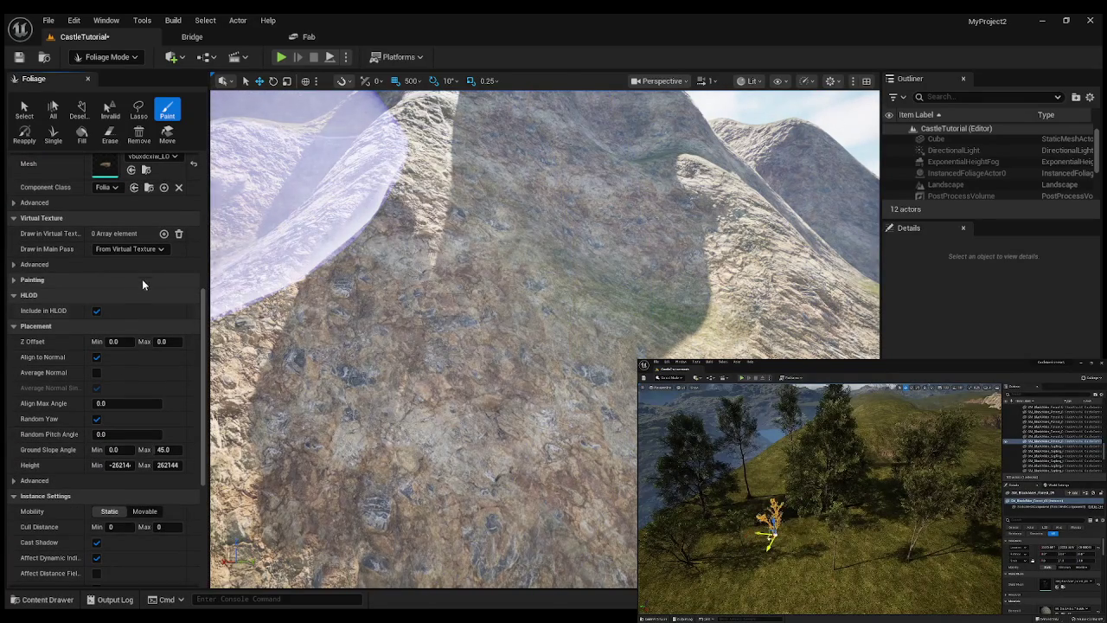
key("bracketright")
key("bracketright")
key("bracketright")
scroll(176, 358, "up", 10)
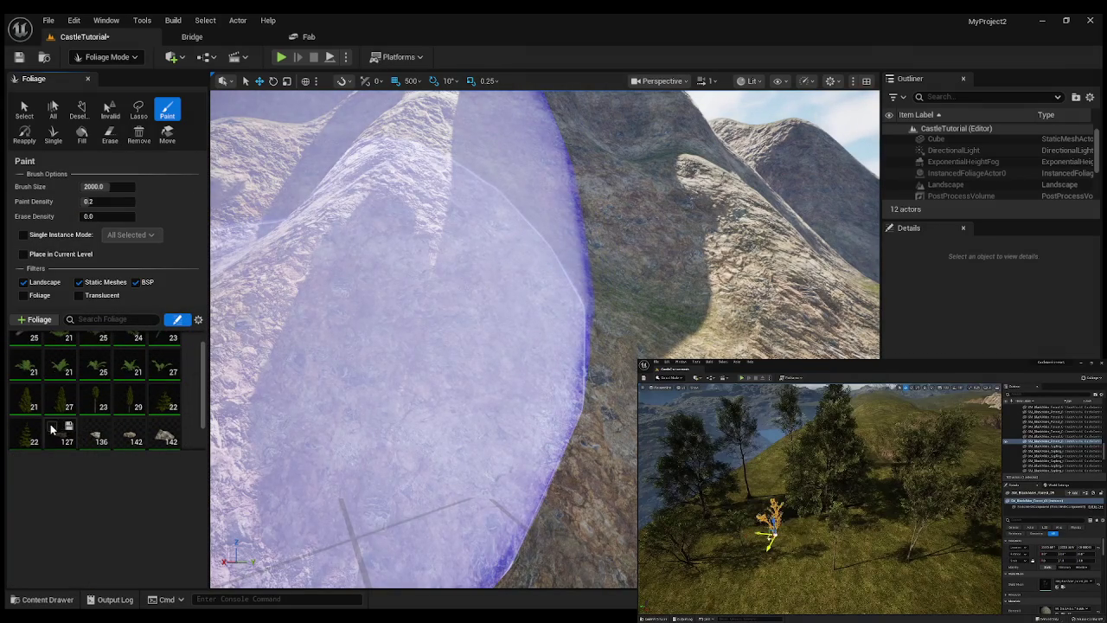
Reselect the 127-instance rock and scroll through its foliage settings.
left_click(63, 442)
scroll(80, 472, "down", 5)
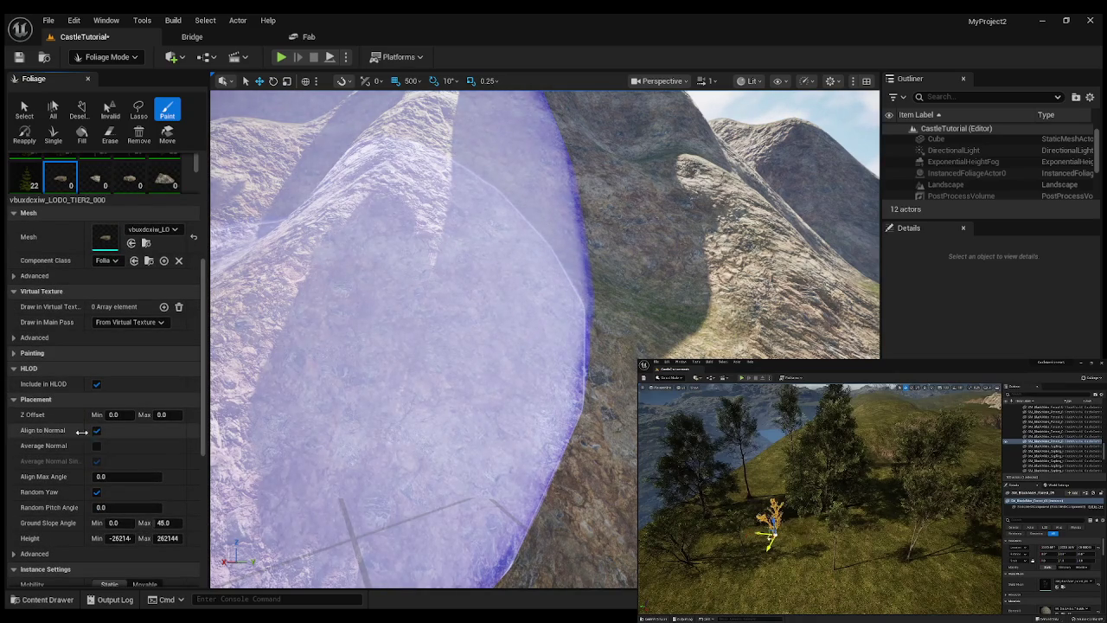
scroll(65, 506, "down", 3)
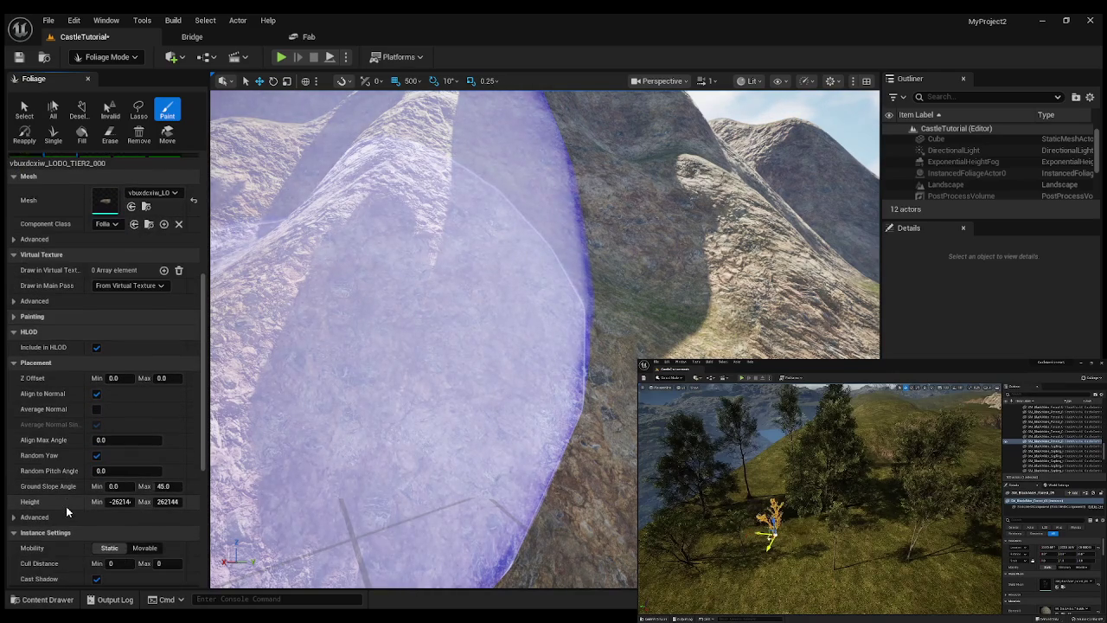
scroll(66, 506, "down", 3)
scroll(55, 507, "down", 6)
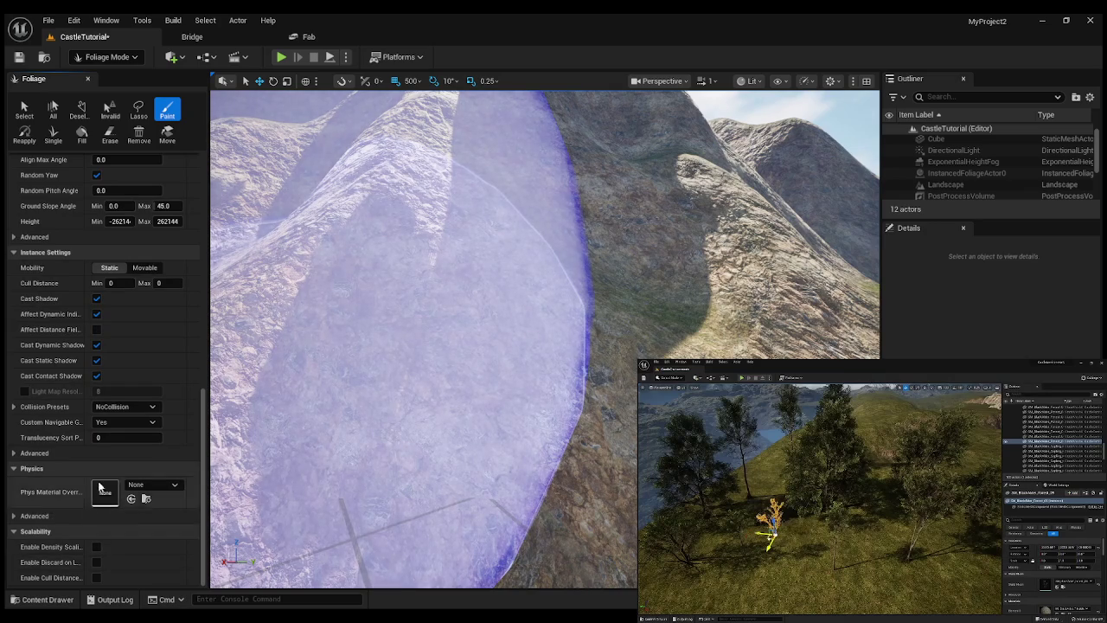
scroll(99, 484, "up", 9)
Toggle Painting, reveal Override Materials, and collapse HLOD, Placement and Instance Settings.
left_click(13, 365)
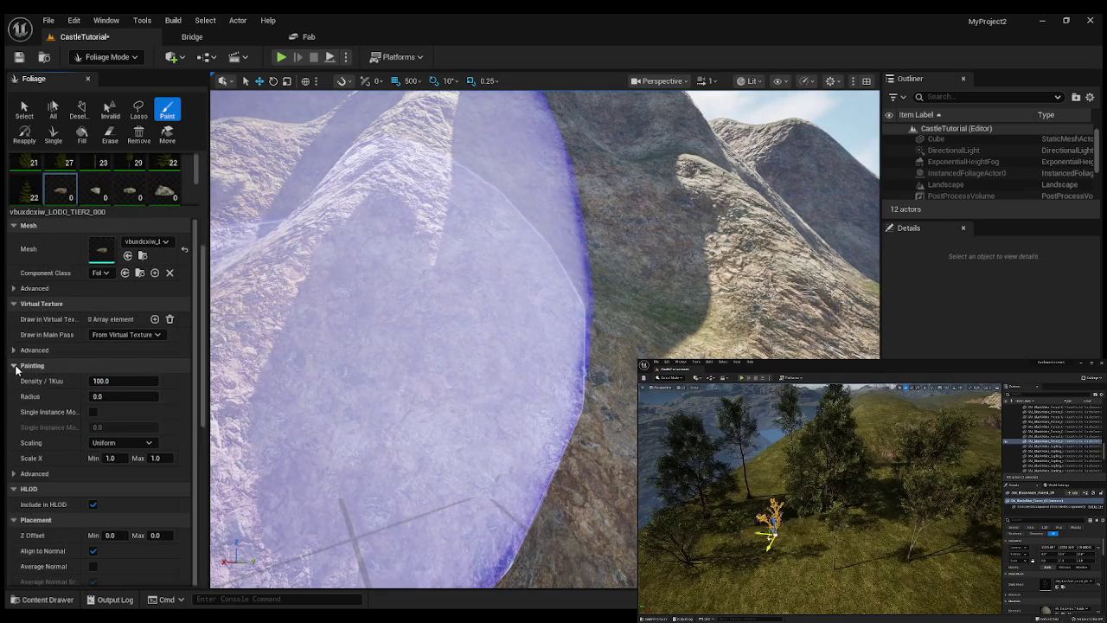
left_click(14, 365)
scroll(122, 349, "up", 2)
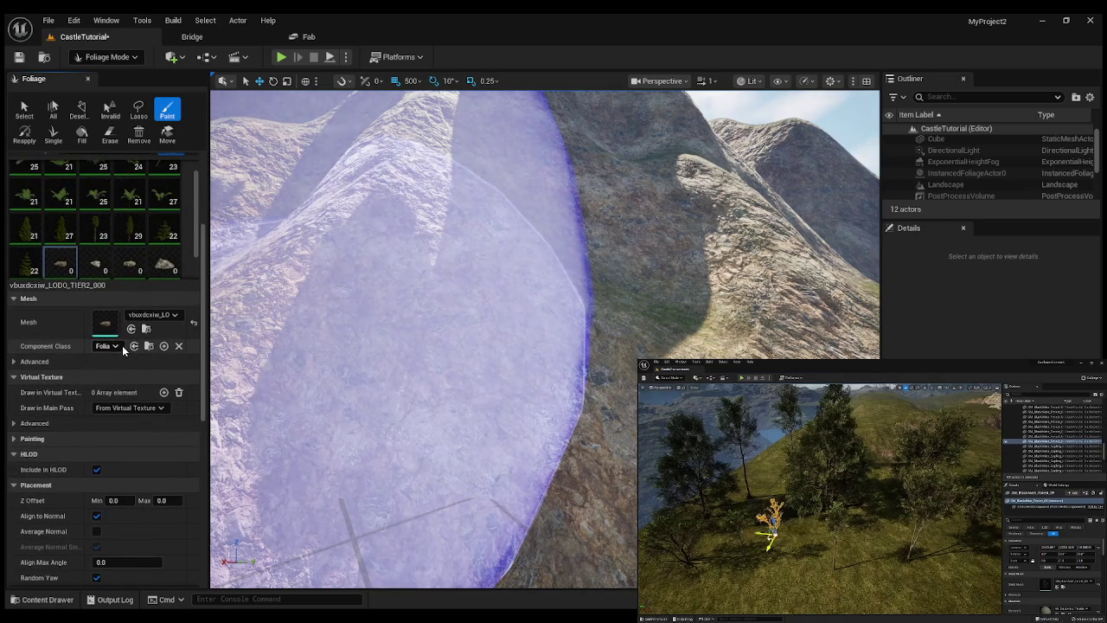
left_click(14, 363)
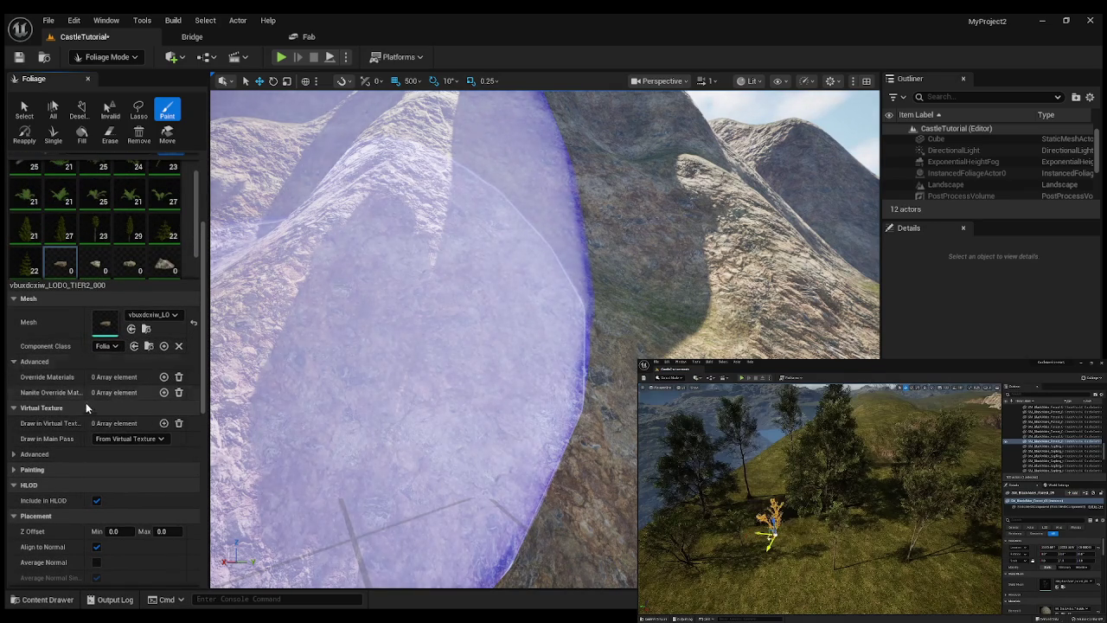
left_click(14, 485)
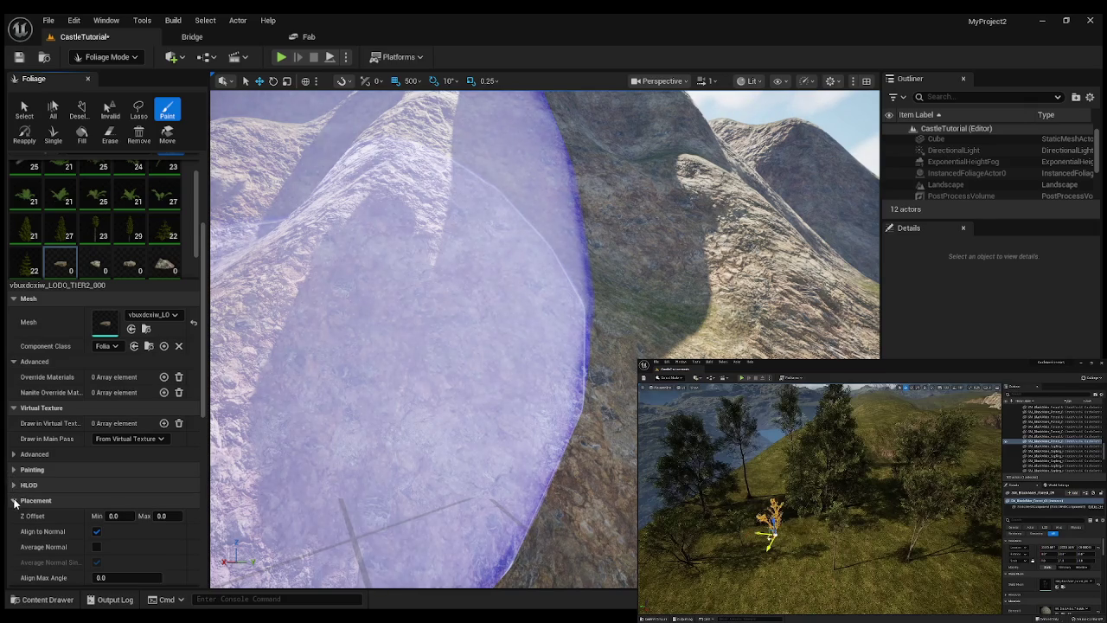
left_click(13, 500)
left_click(13, 515)
Collapse the Physics section and expand the Scalability settings.
left_click(13, 534)
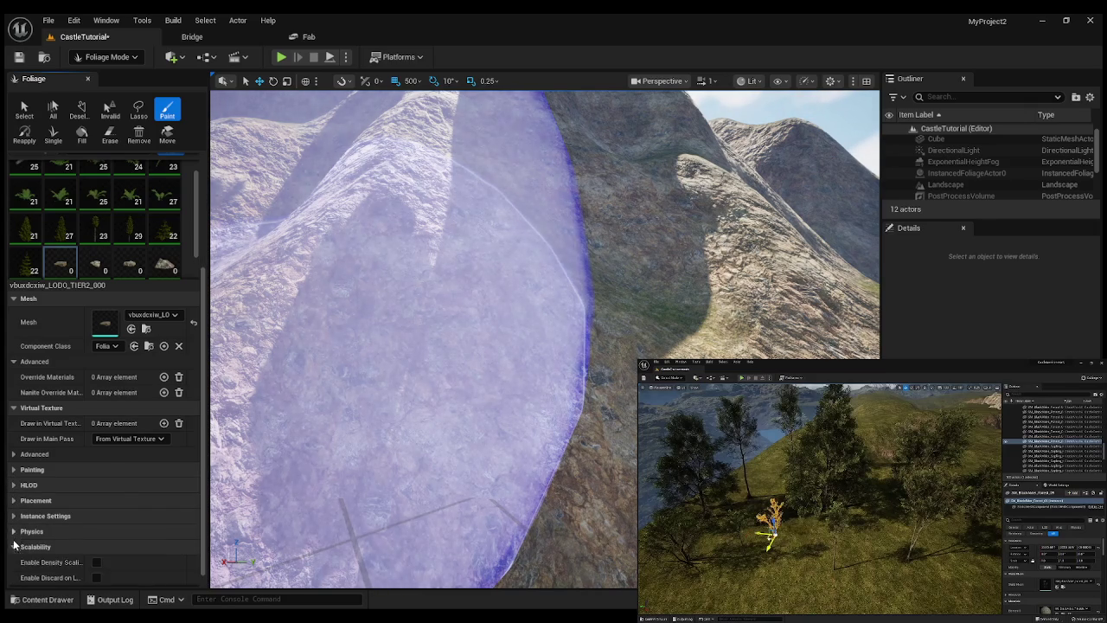
scroll(14, 519, "up", 2)
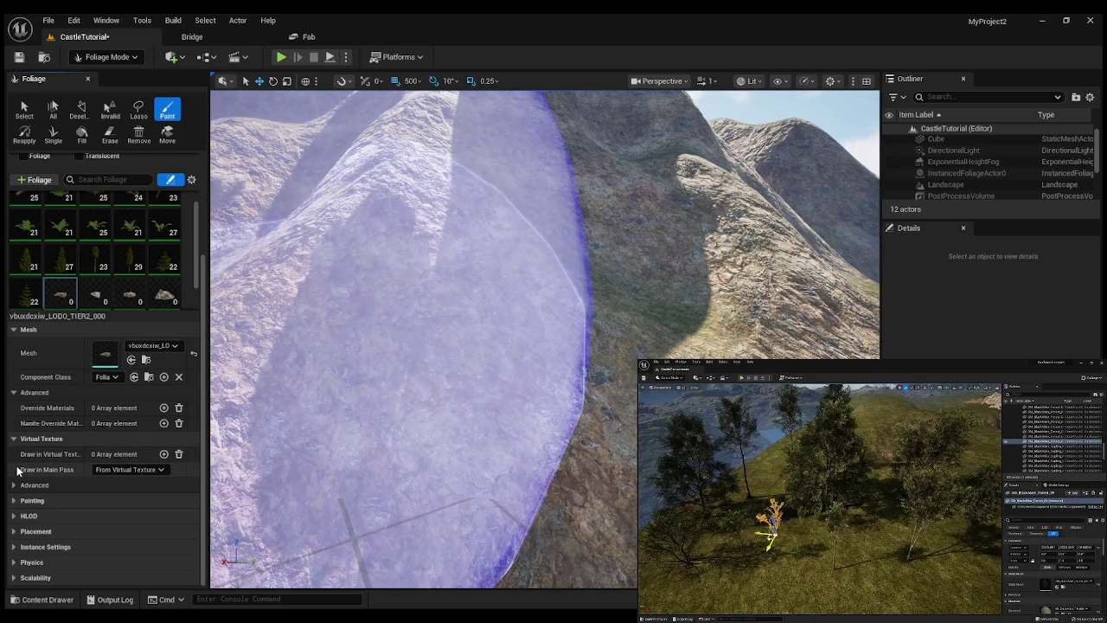
scroll(16, 472, "down", 1)
scroll(14, 473, "up", 1)
left_click(35, 577)
scroll(61, 543, "down", 3)
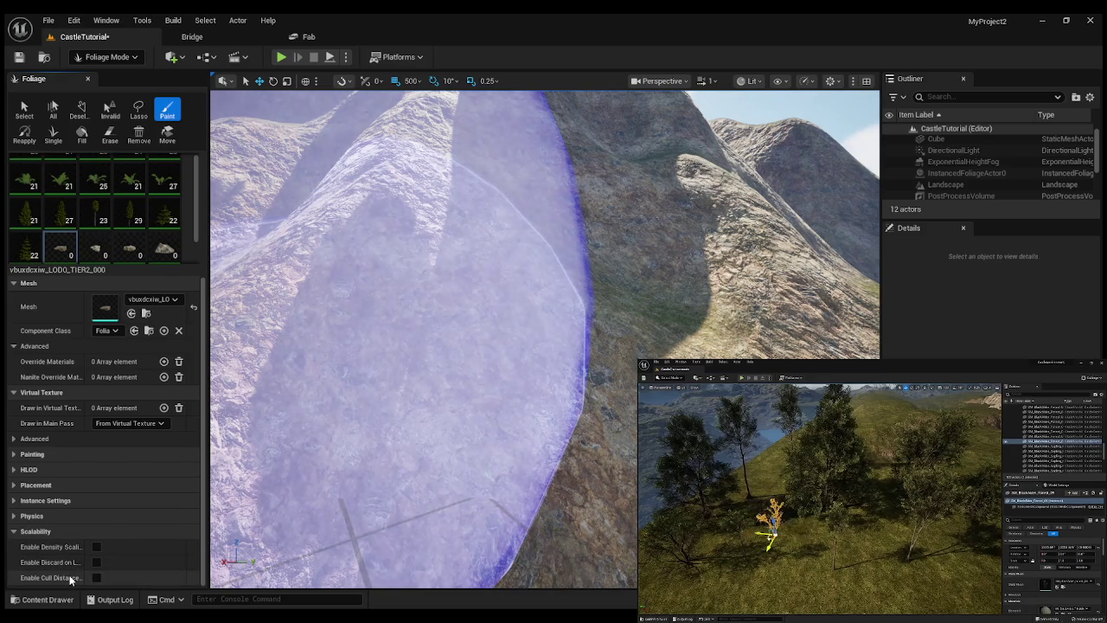
Toggle Cast Static Shadow in Instance Settings, then fly the view toward the rock slope.
left_click(13, 501)
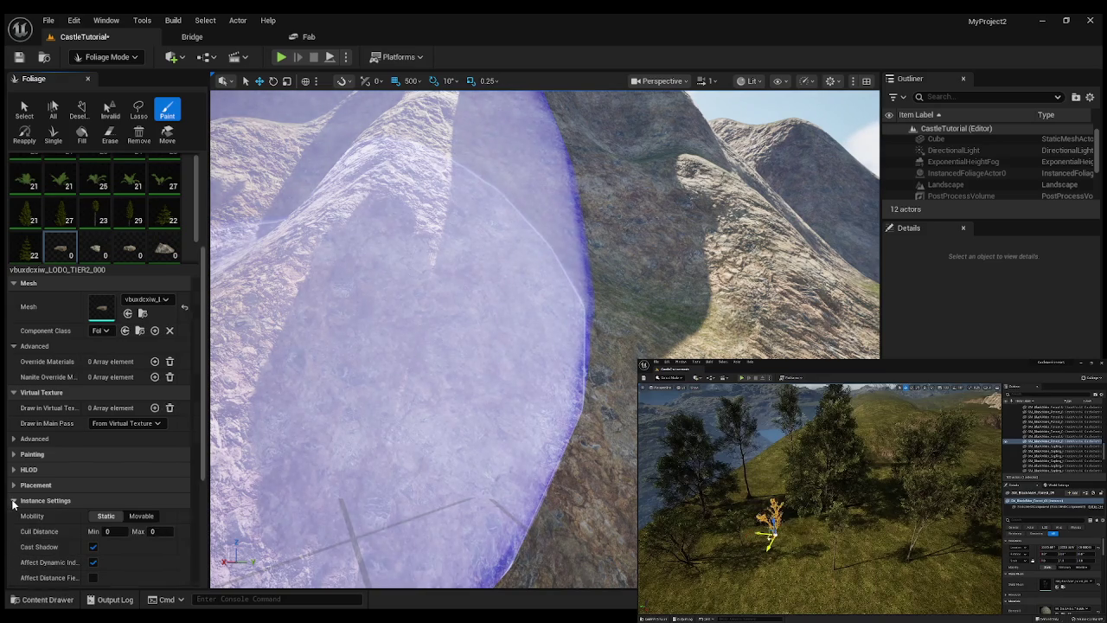
scroll(62, 519, "down", 2)
scroll(56, 523, "down", 2)
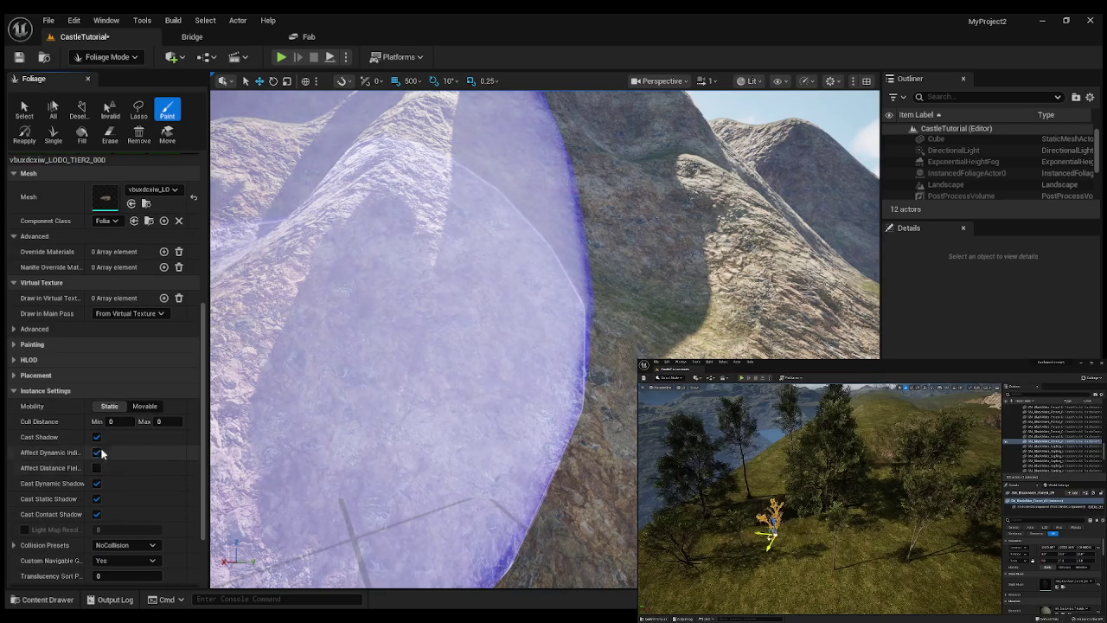
left_click(96, 499)
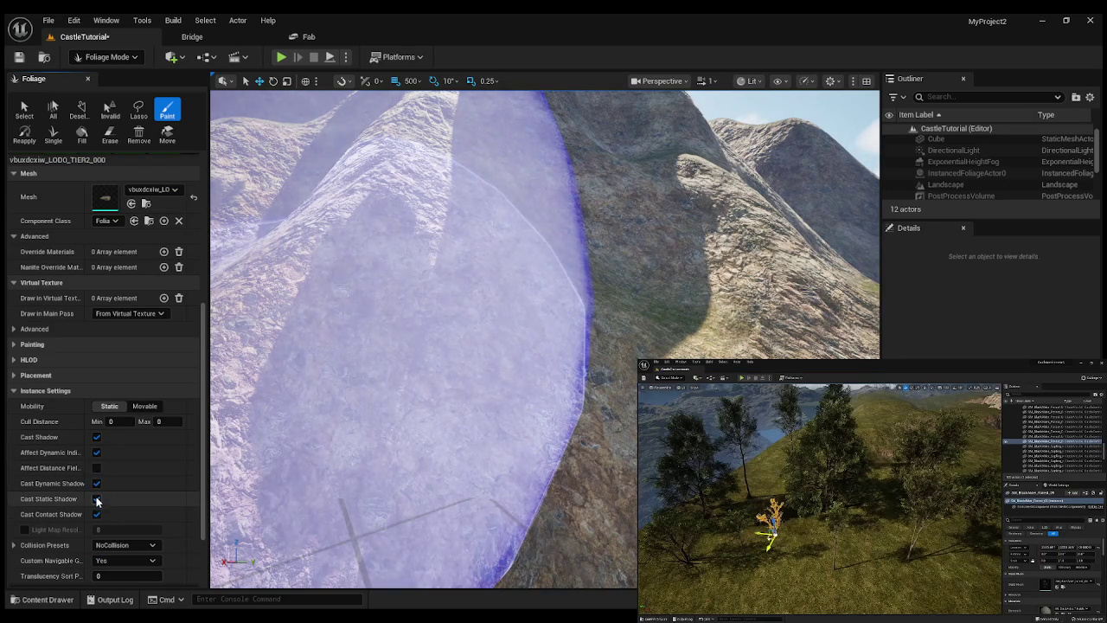
scroll(96, 501, "down", 1)
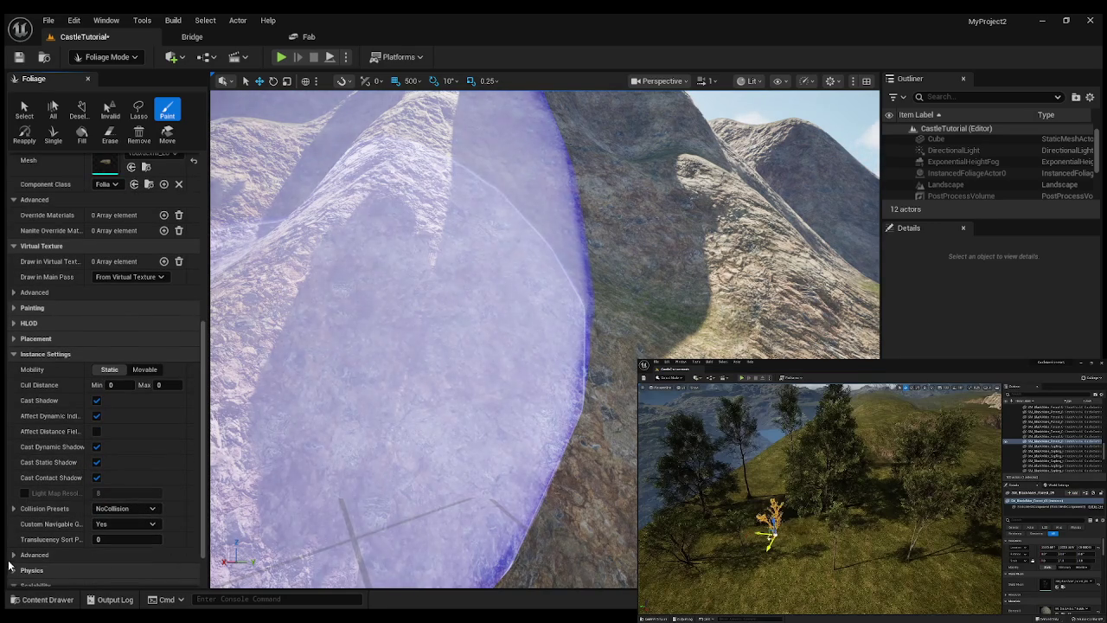
scroll(8, 565, "down", 1)
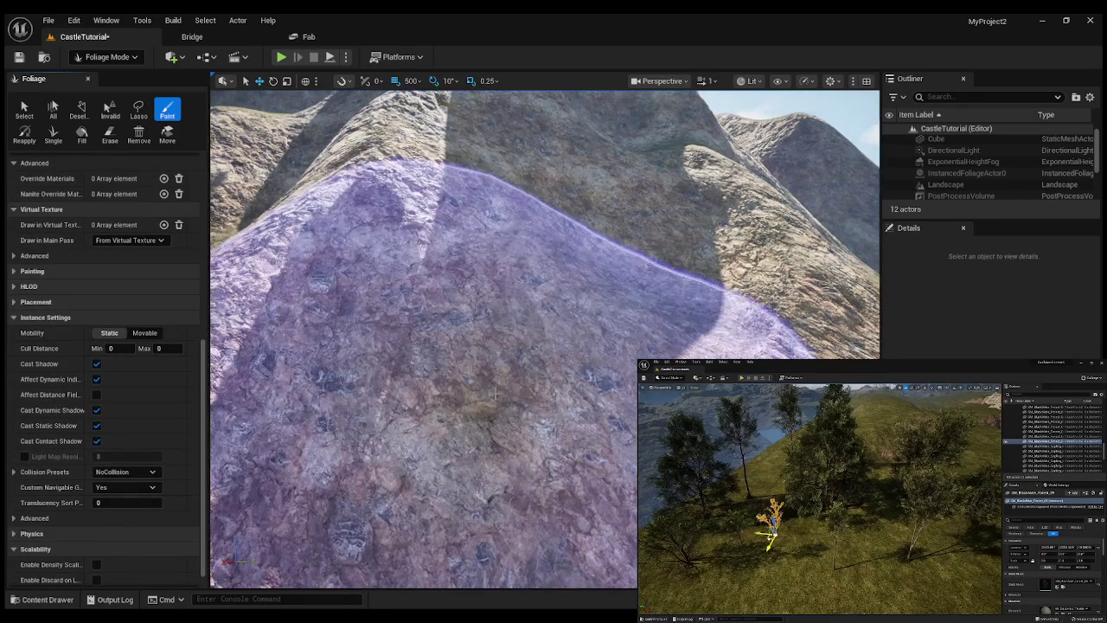
key("w")
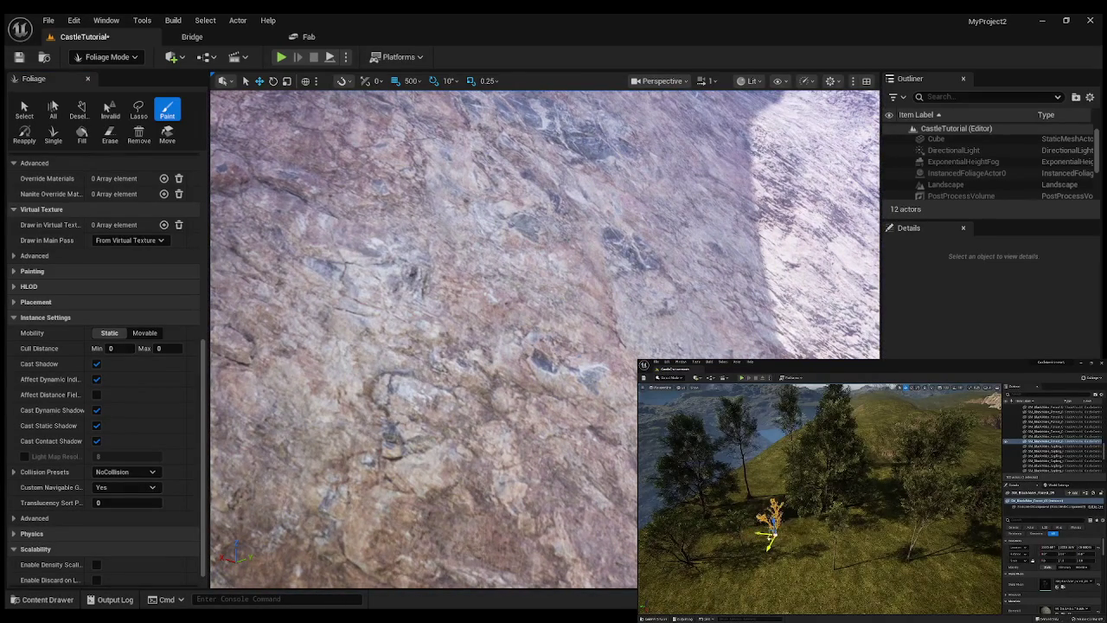
Search Fab for 'Boulder' and limit results to free products only.
left_click(312, 38)
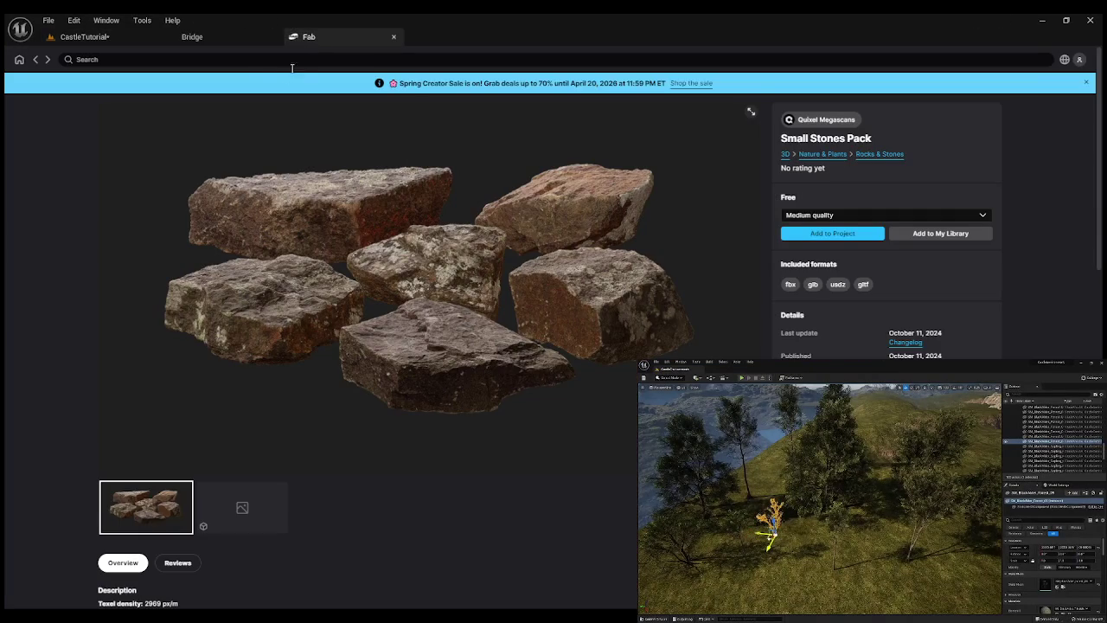
left_click(195, 58)
type("Boulder")
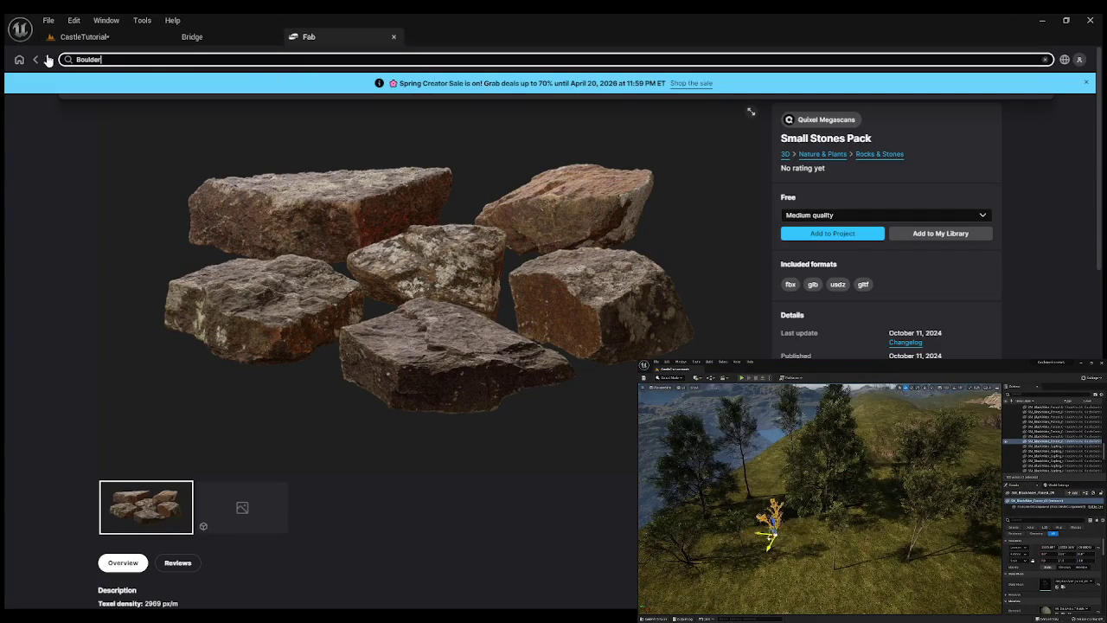
key("Return")
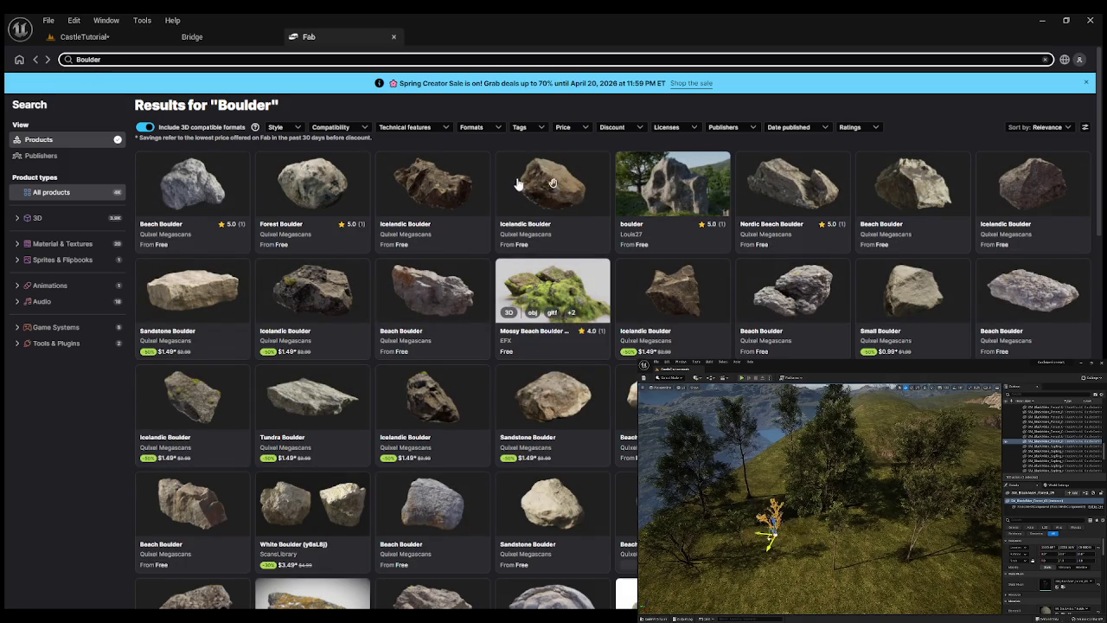
left_click(571, 128)
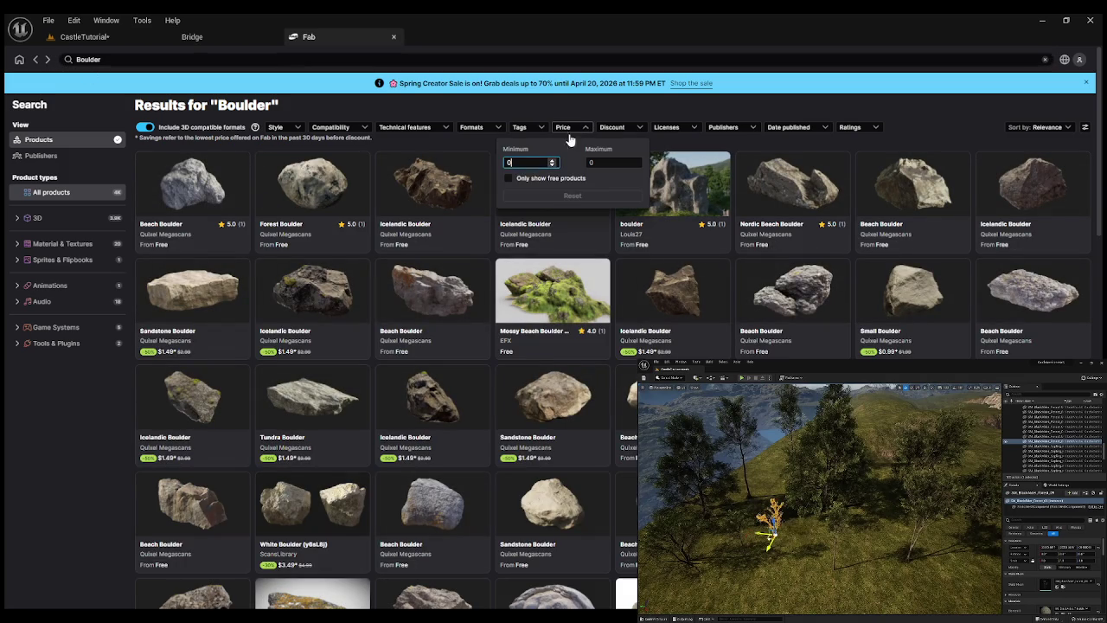
left_click(509, 178)
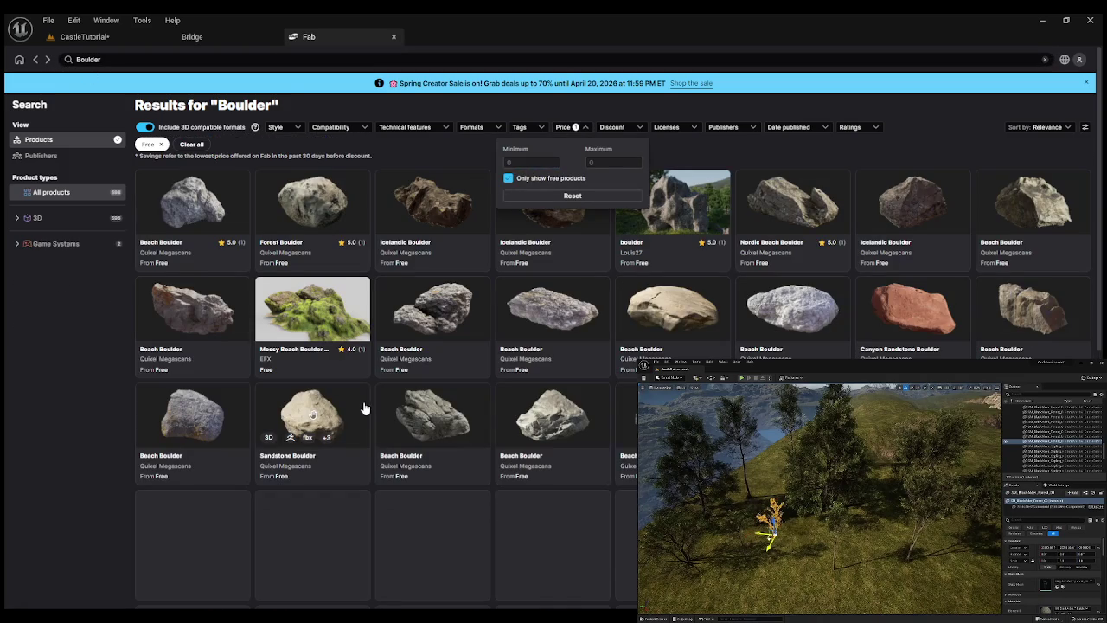
Scroll through the free Boulder results, browsing rock assets like Nordic Beach Rock.
scroll(363, 408, "down", 5)
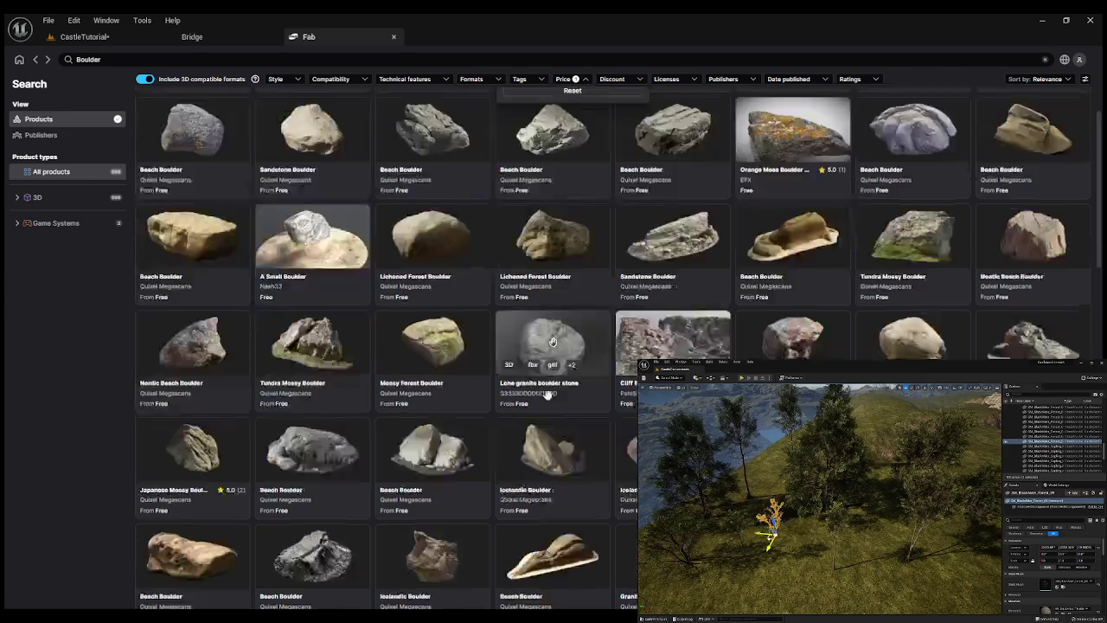
scroll(546, 394, "down", 7)
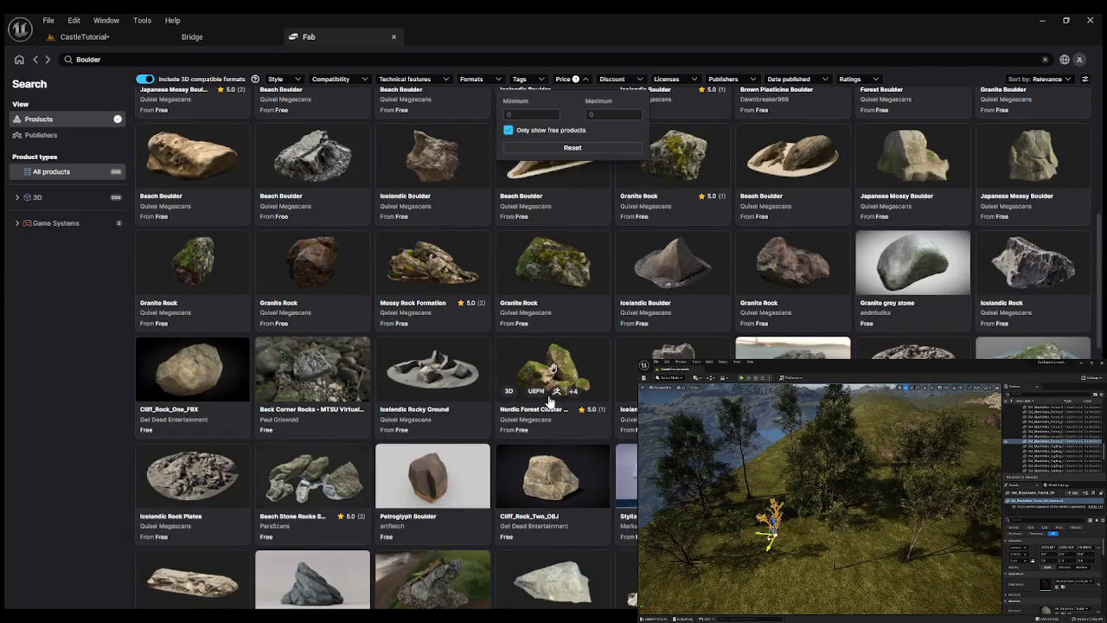
scroll(332, 495, "down", 4)
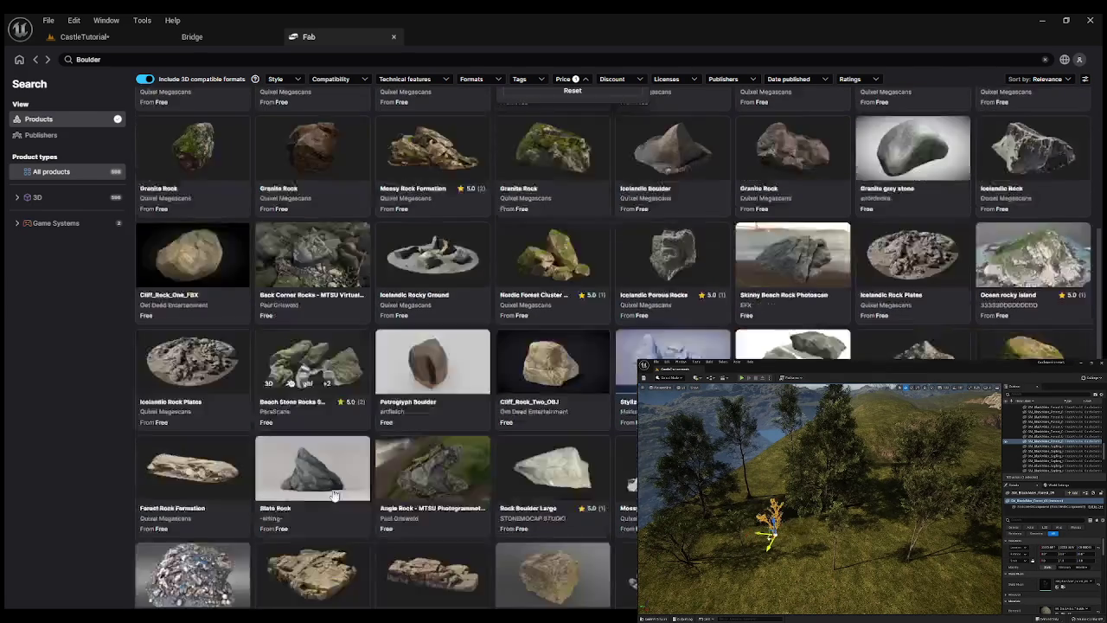
scroll(328, 497, "down", 4)
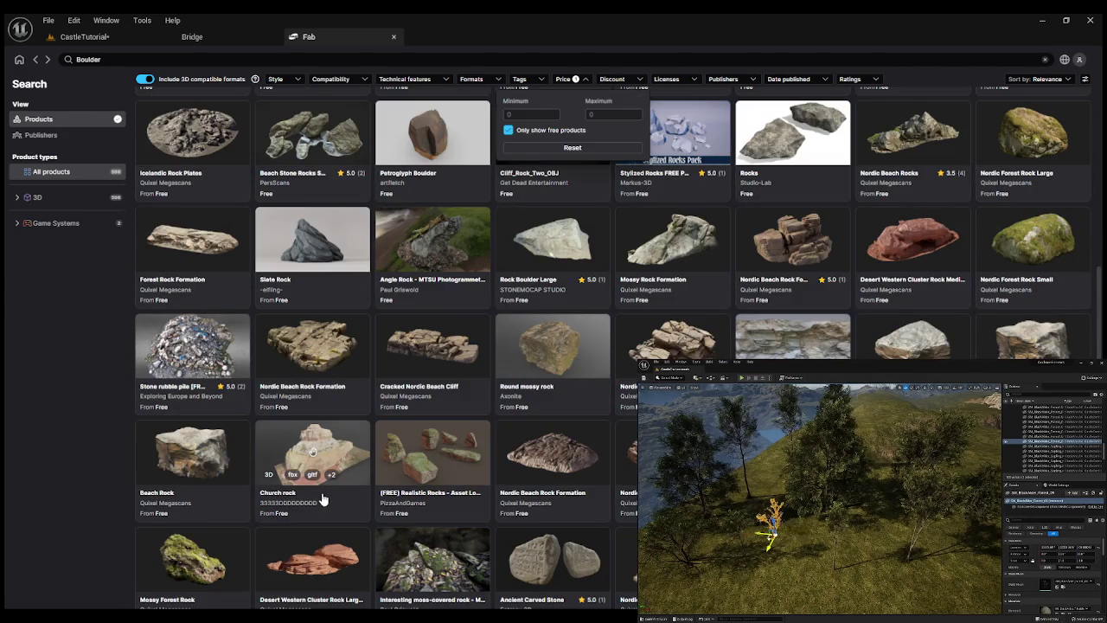
scroll(322, 499, "down", 2)
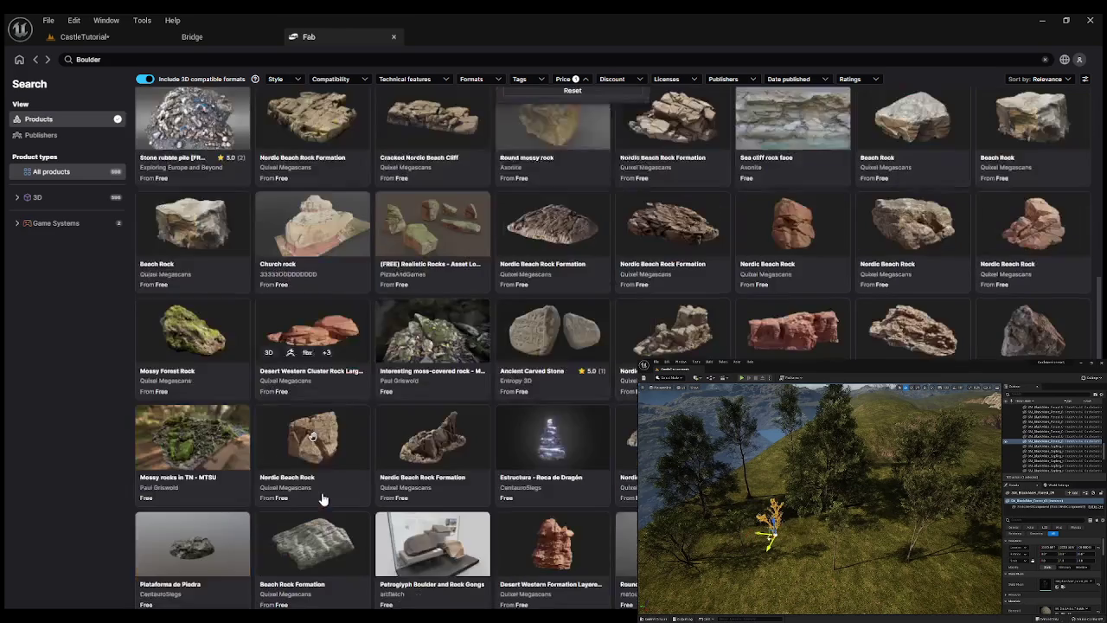
scroll(322, 499, "down", 4)
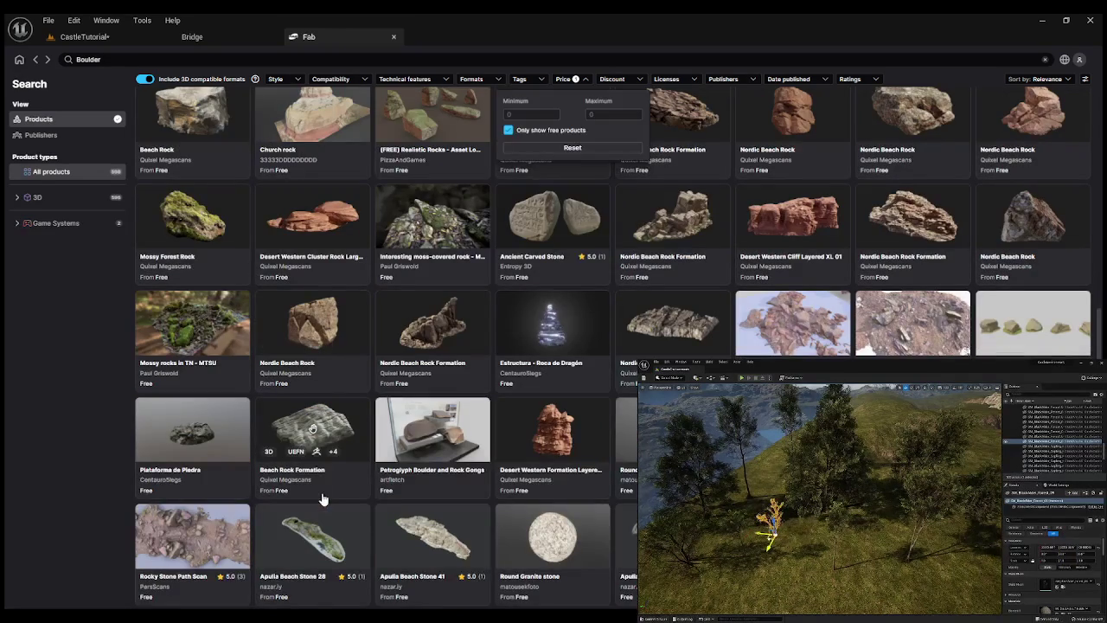
scroll(322, 498, "down", 6)
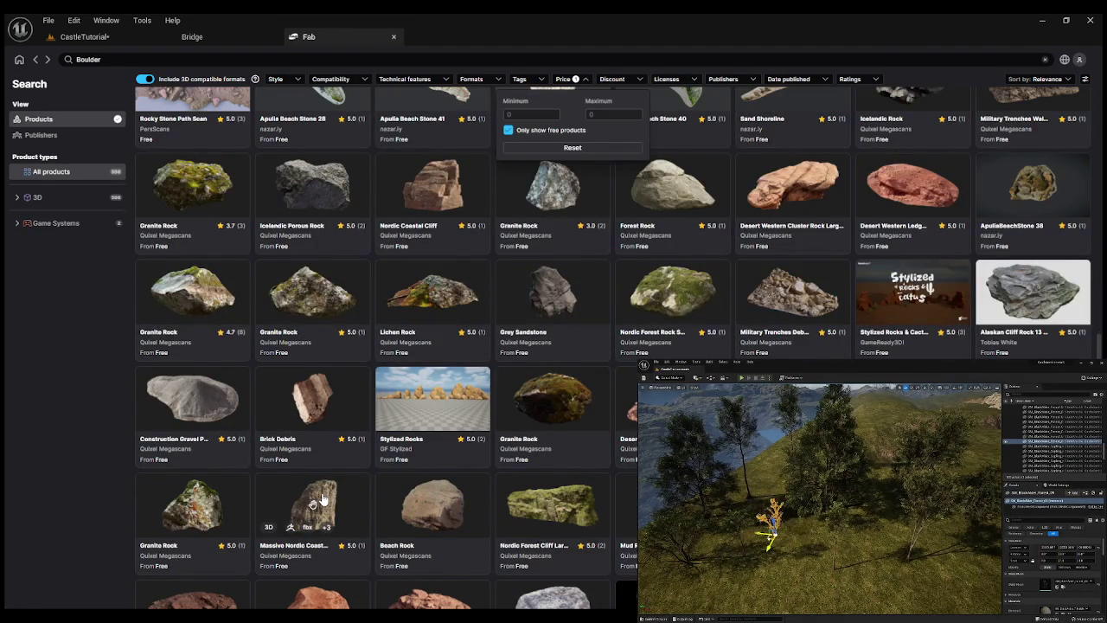
scroll(322, 499, "down", 2)
scroll(322, 499, "down", 6)
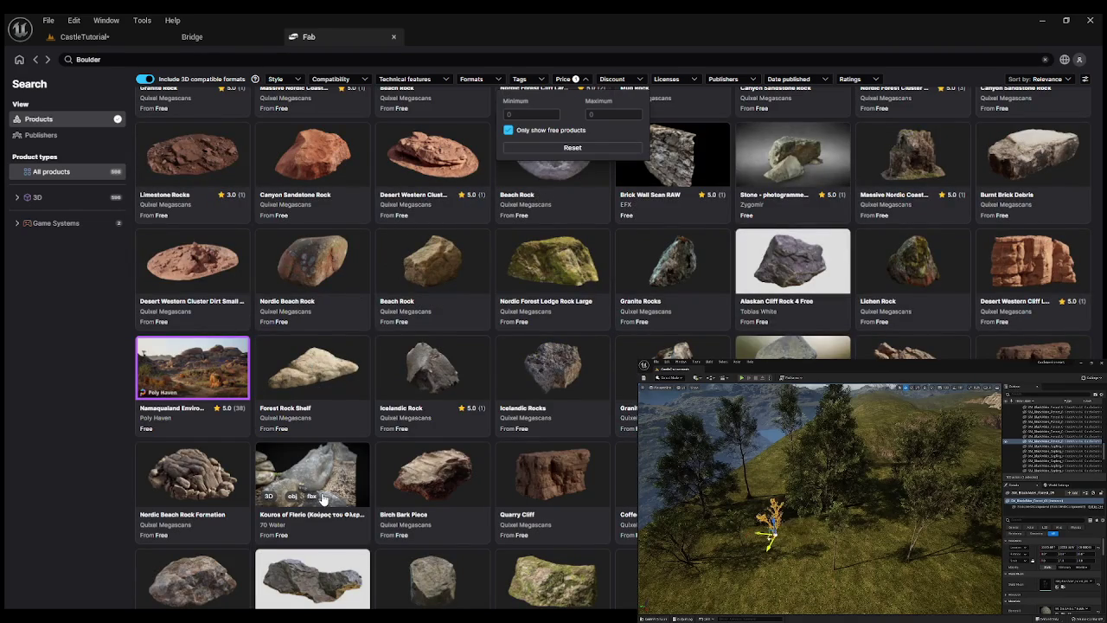
scroll(322, 499, "down", 2)
scroll(322, 499, "down", 2)
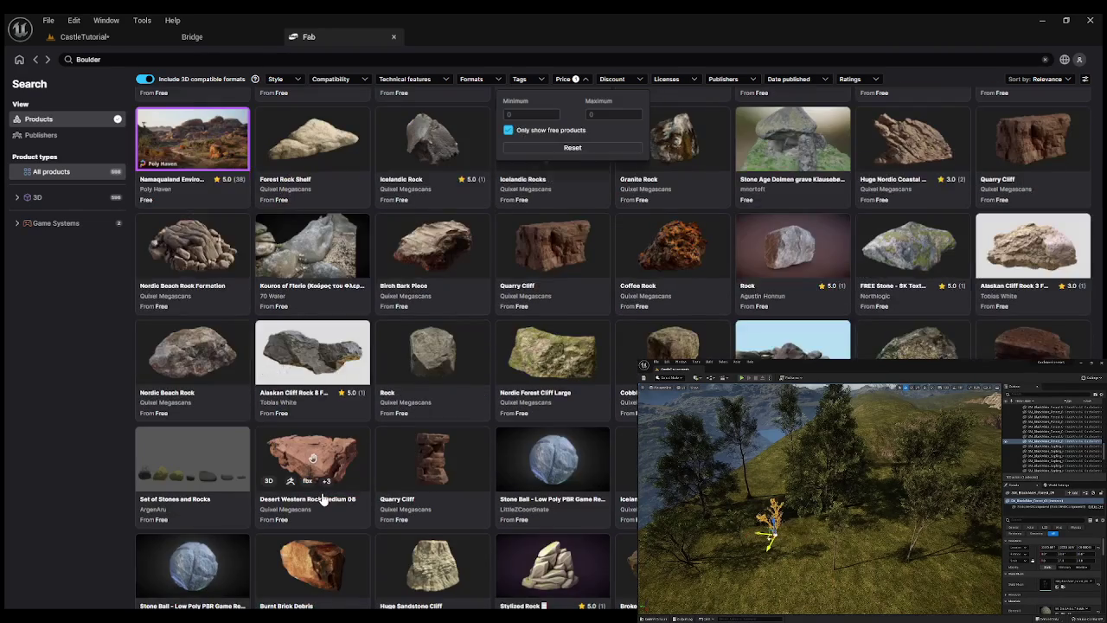
scroll(322, 499, "down", 4)
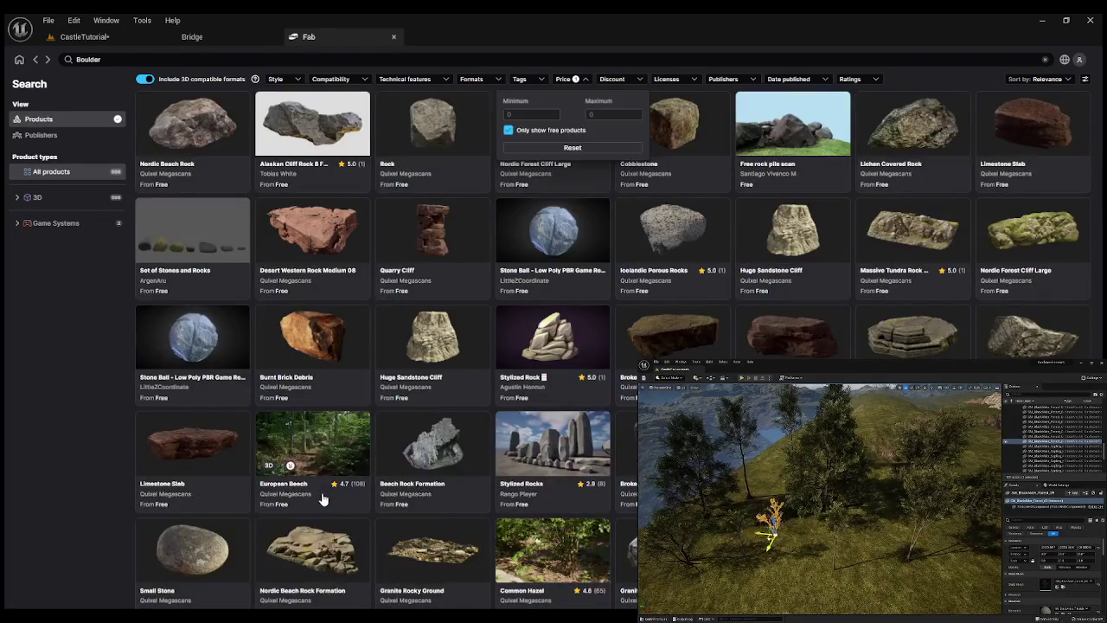
scroll(322, 499, "down", 2)
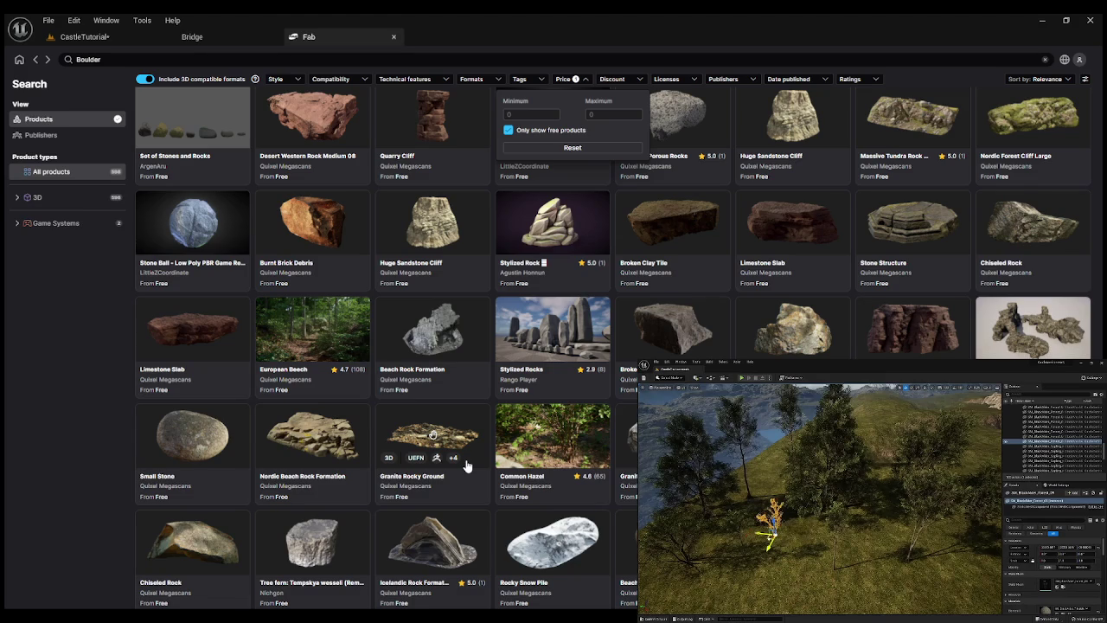
scroll(466, 465, "down", 4)
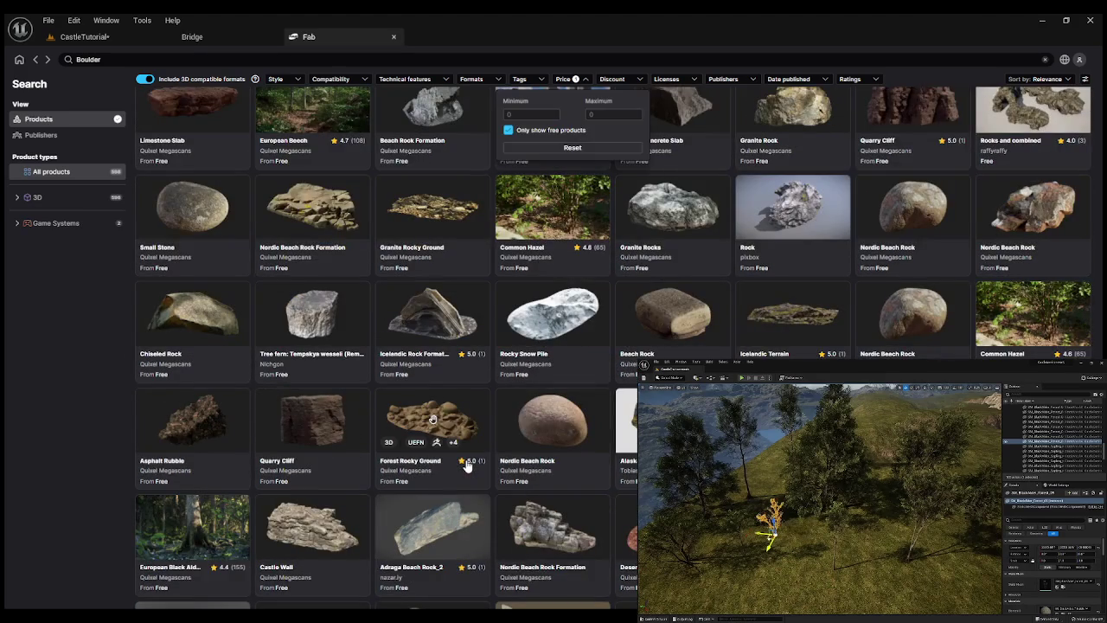
scroll(466, 466, "down", 2)
scroll(466, 465, "down", 2)
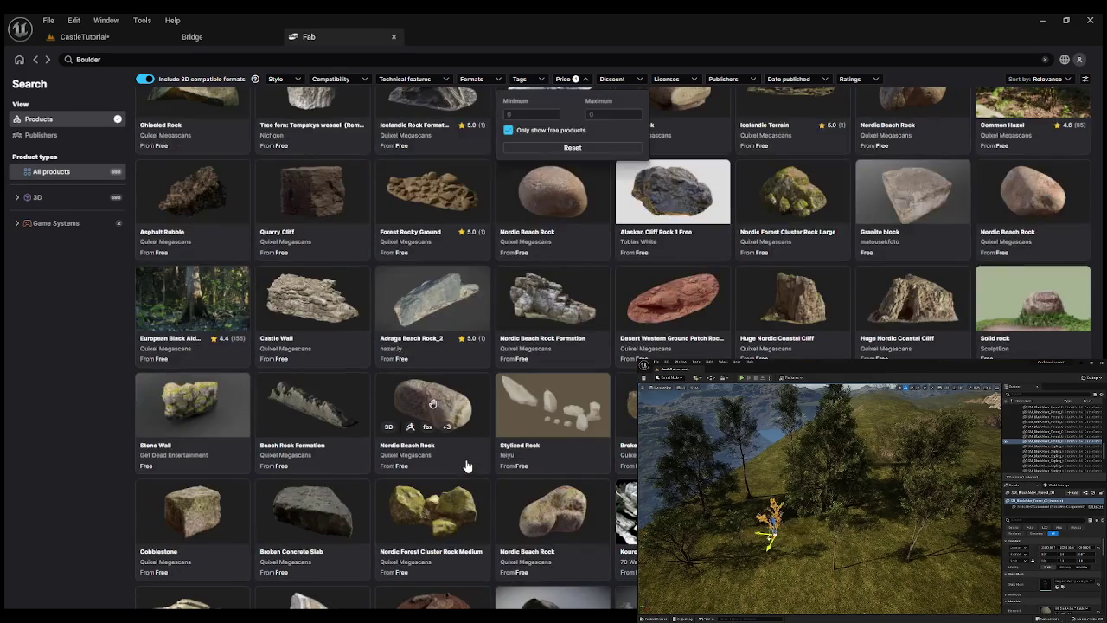
scroll(553, 412, "down", 3)
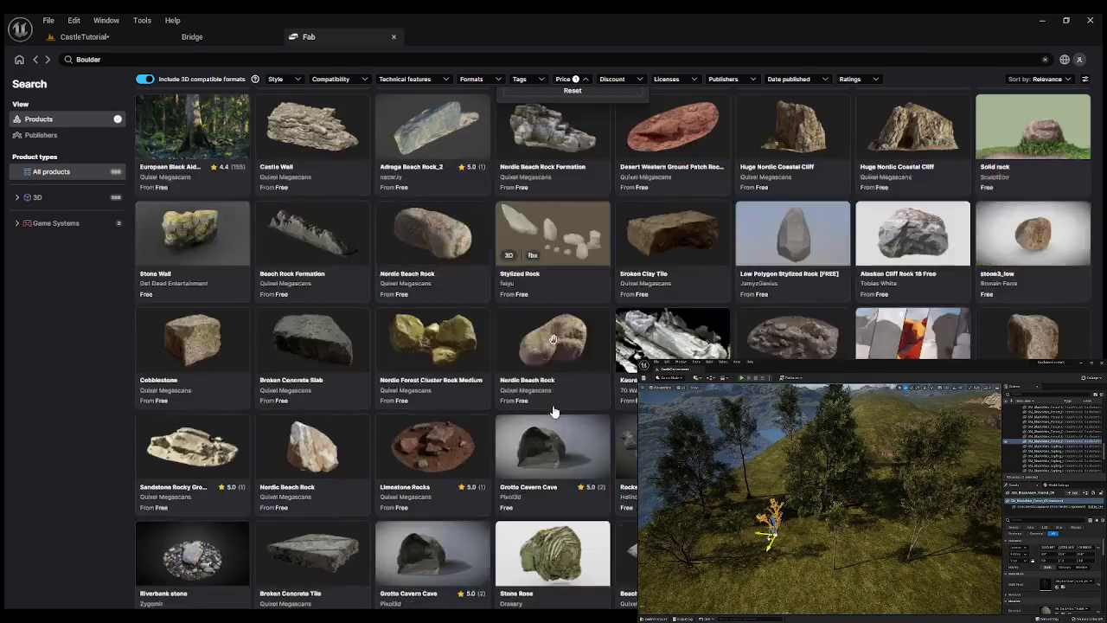
left_click(792, 333)
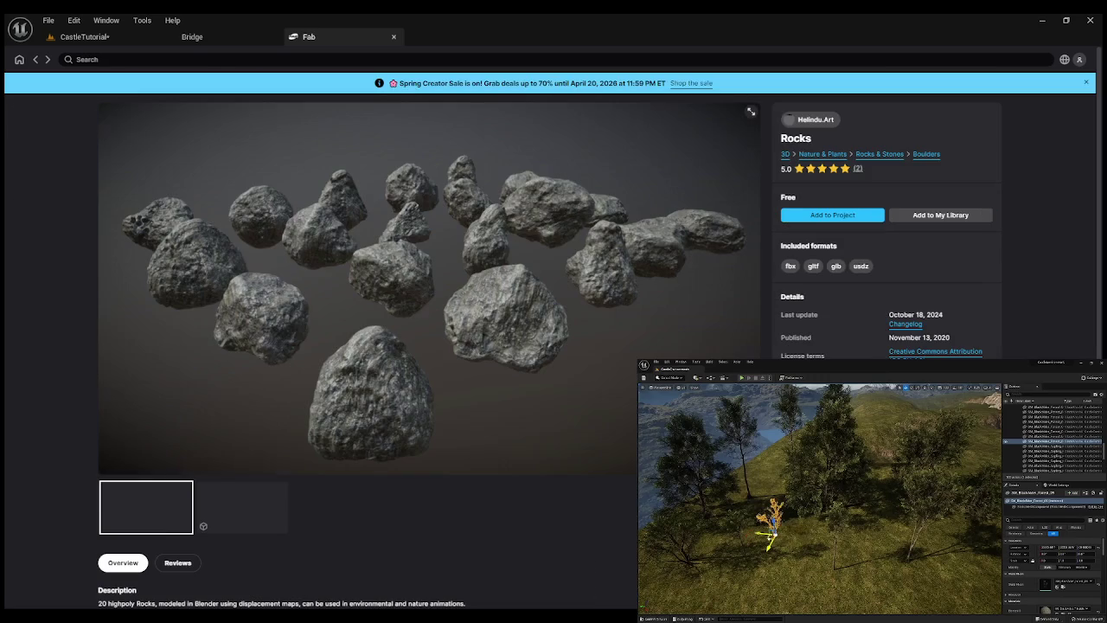
left_click(246, 502)
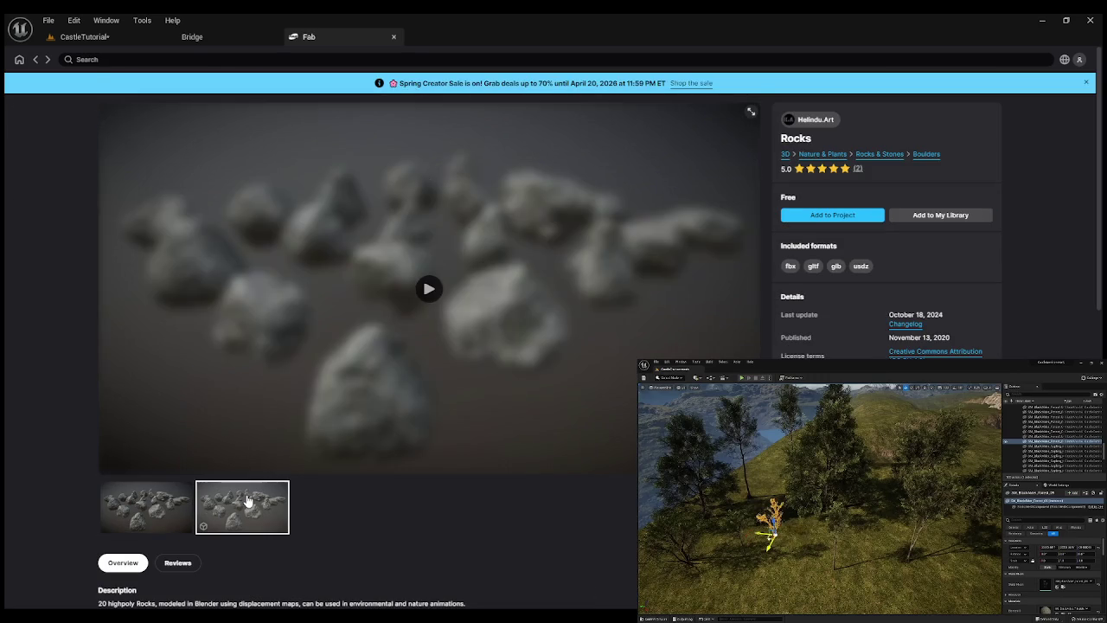
left_click(126, 506)
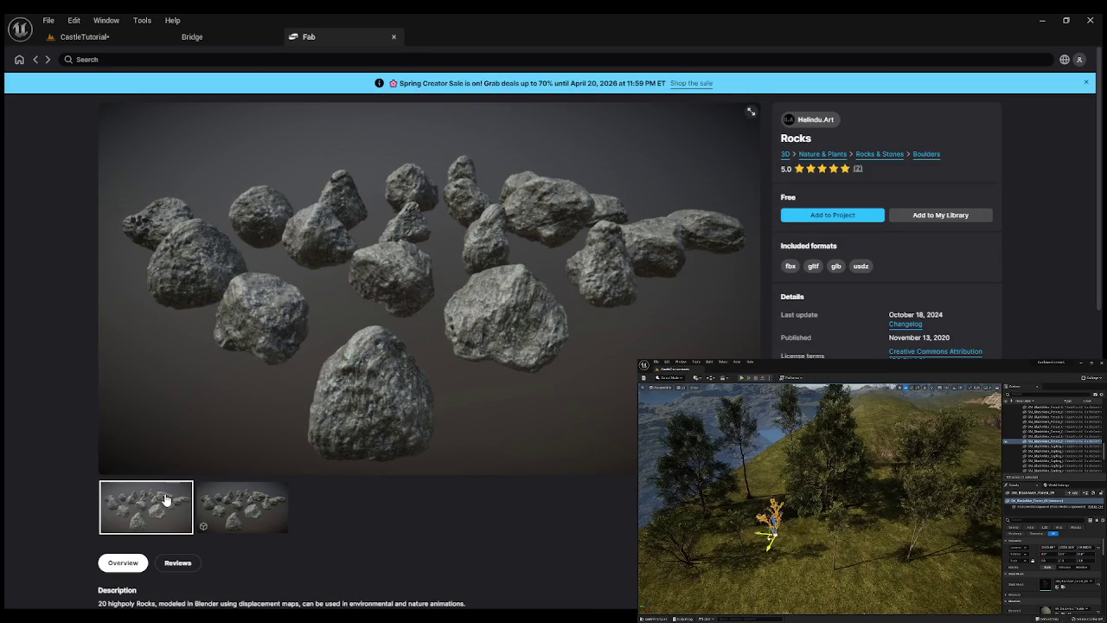
key("alt+Left")
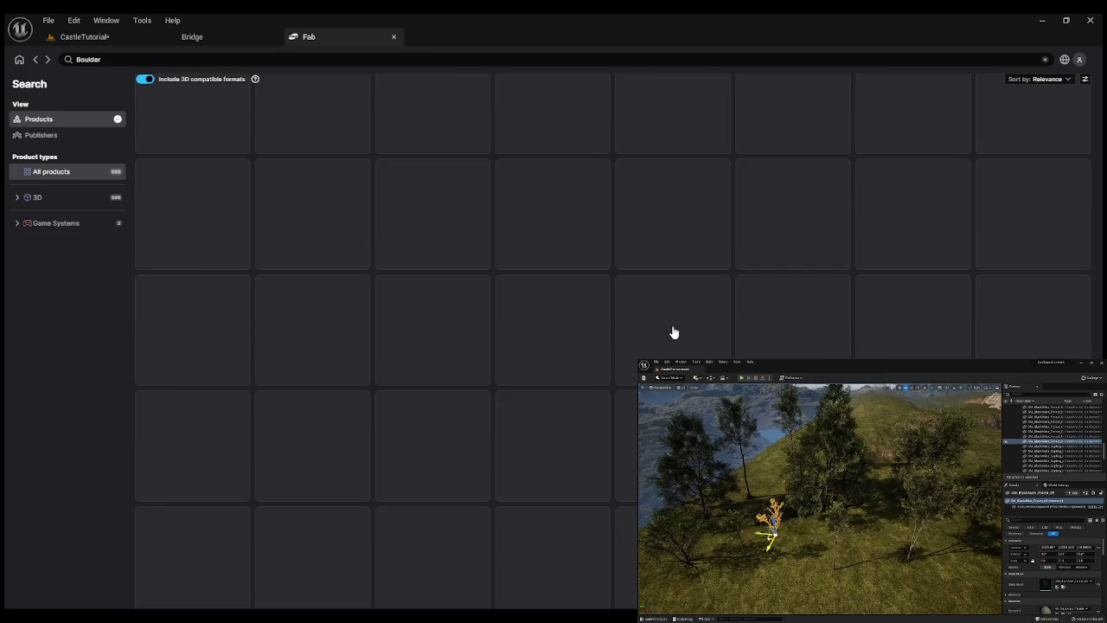
scroll(553, 346, "down", 3)
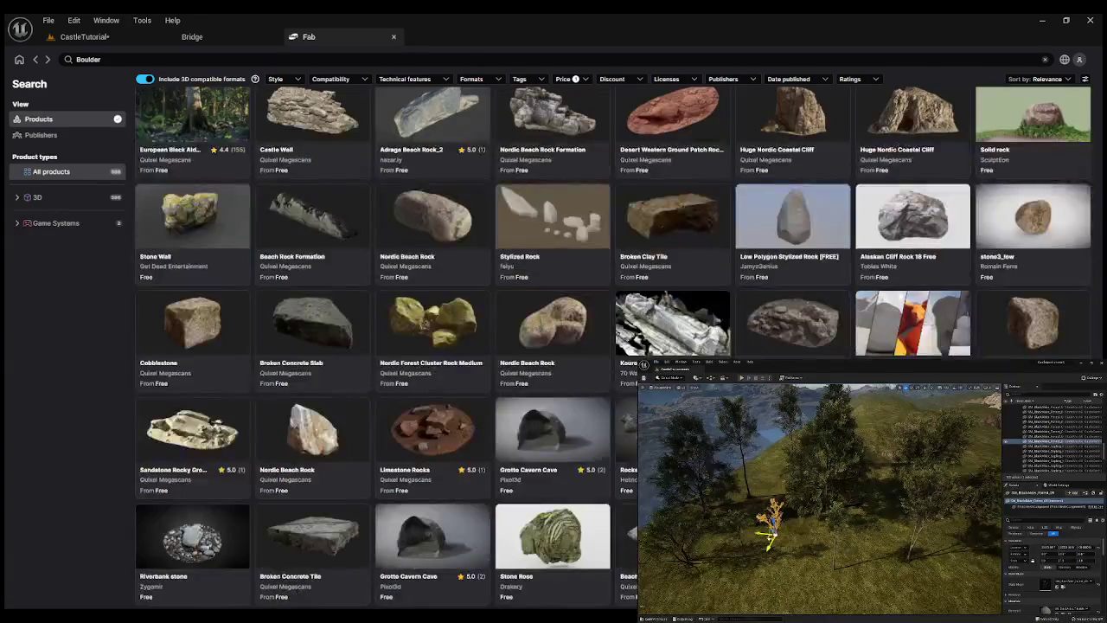
scroll(554, 346, "down", 5)
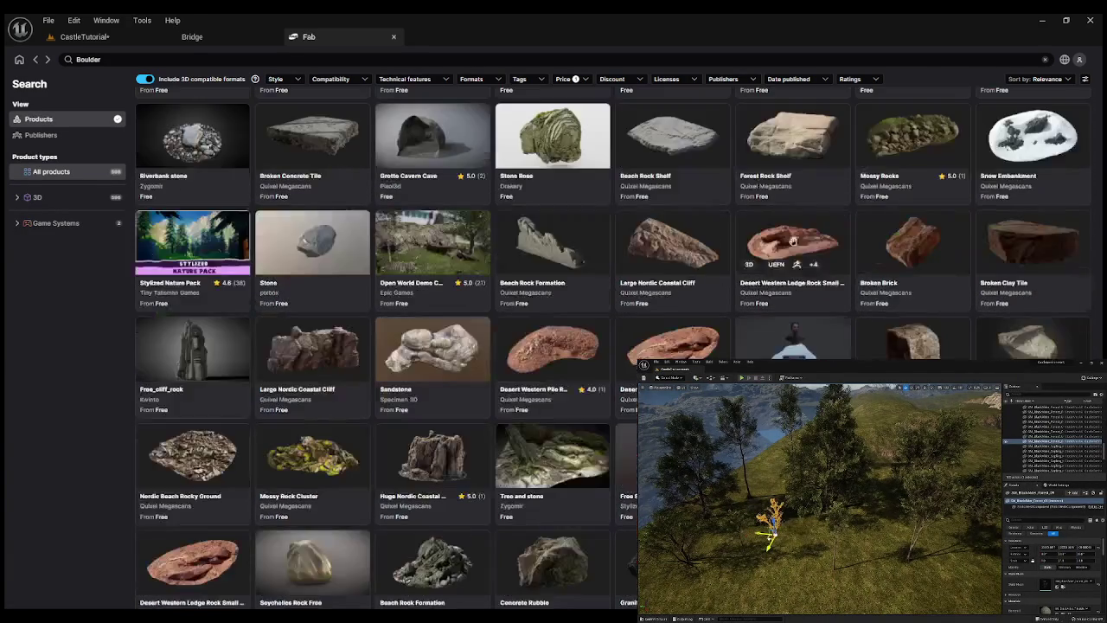
scroll(554, 346, "down", 2)
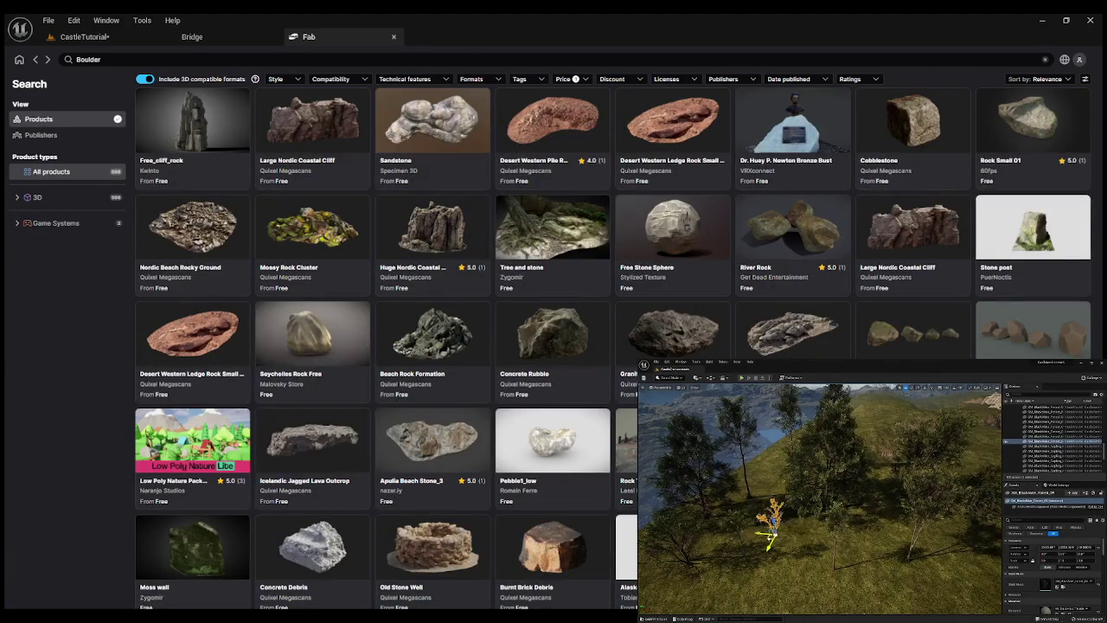
scroll(553, 346, "down", 1)
scroll(553, 346, "down", 2)
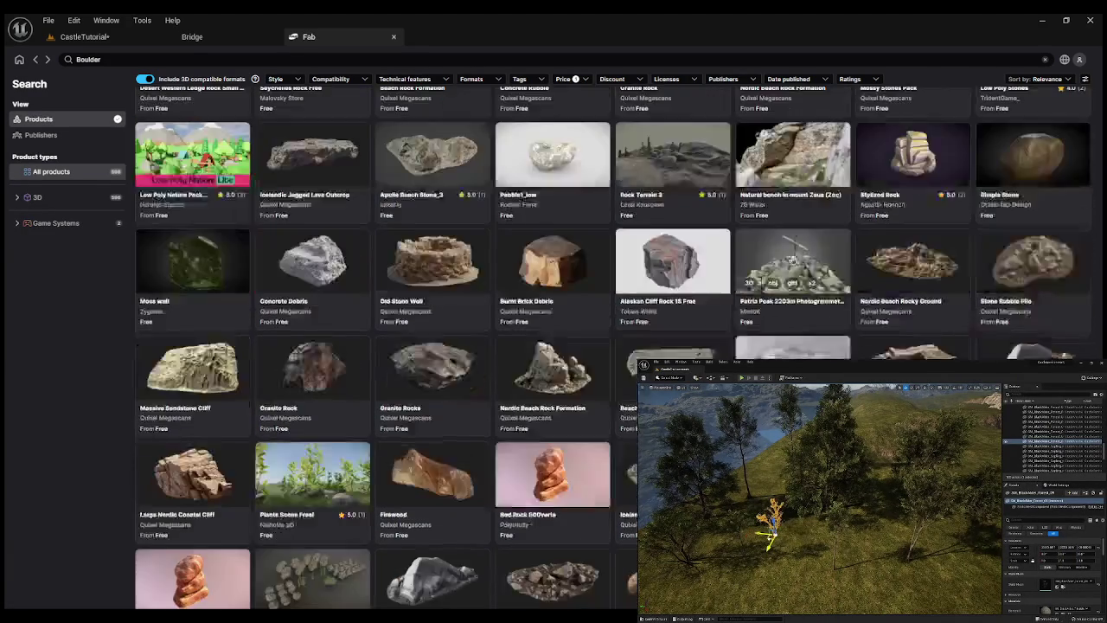
scroll(553, 346, "down", 2)
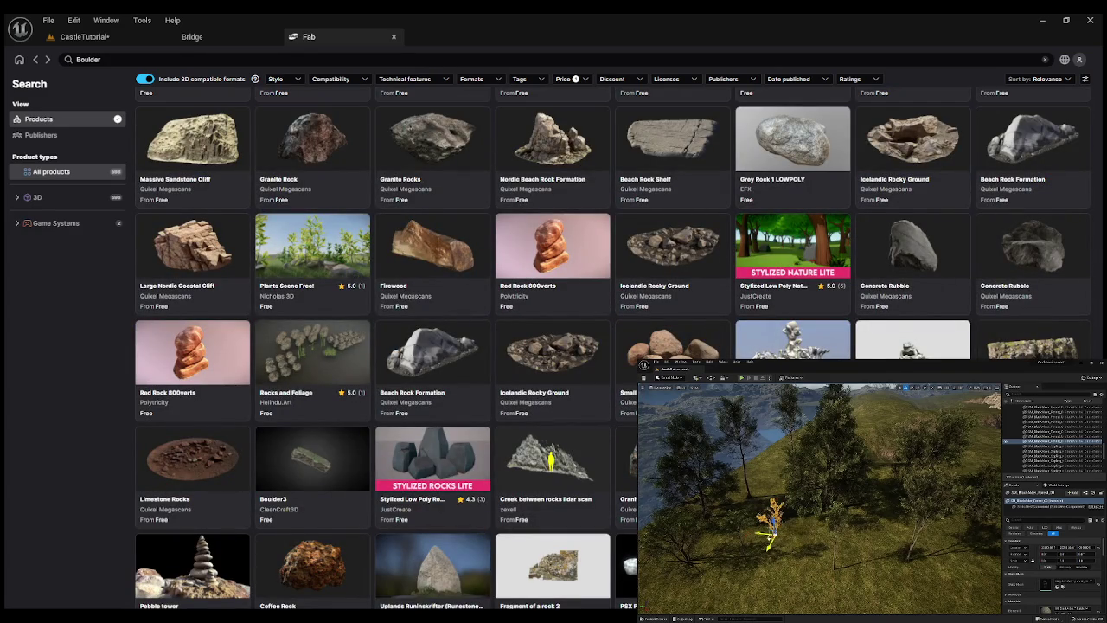
scroll(554, 346, "down", 1)
scroll(553, 346, "down", 2)
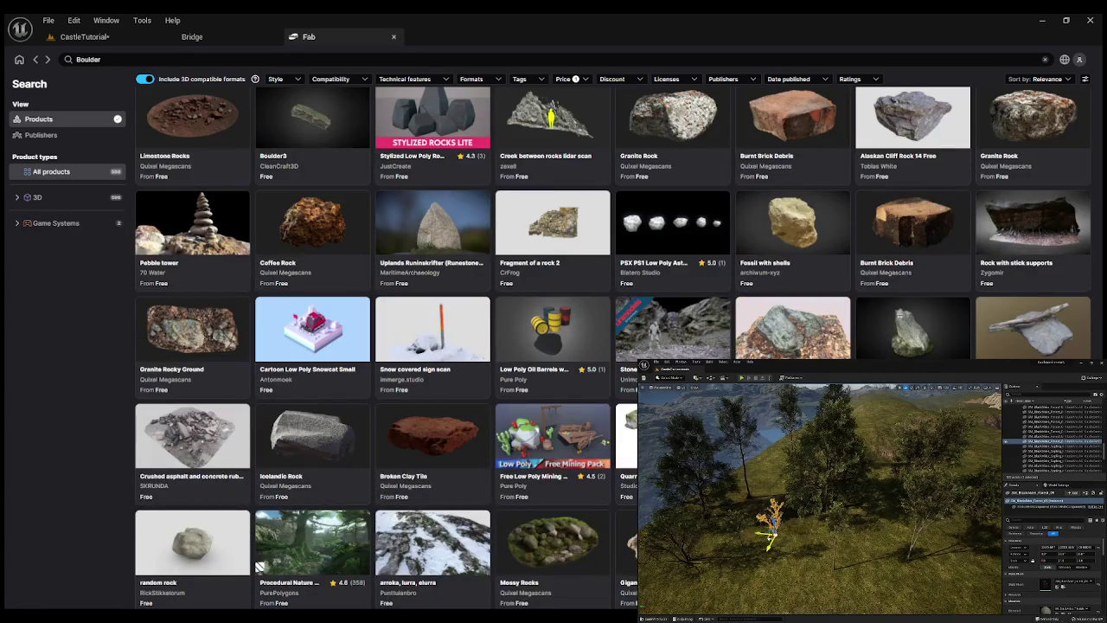
left_click(626, 436)
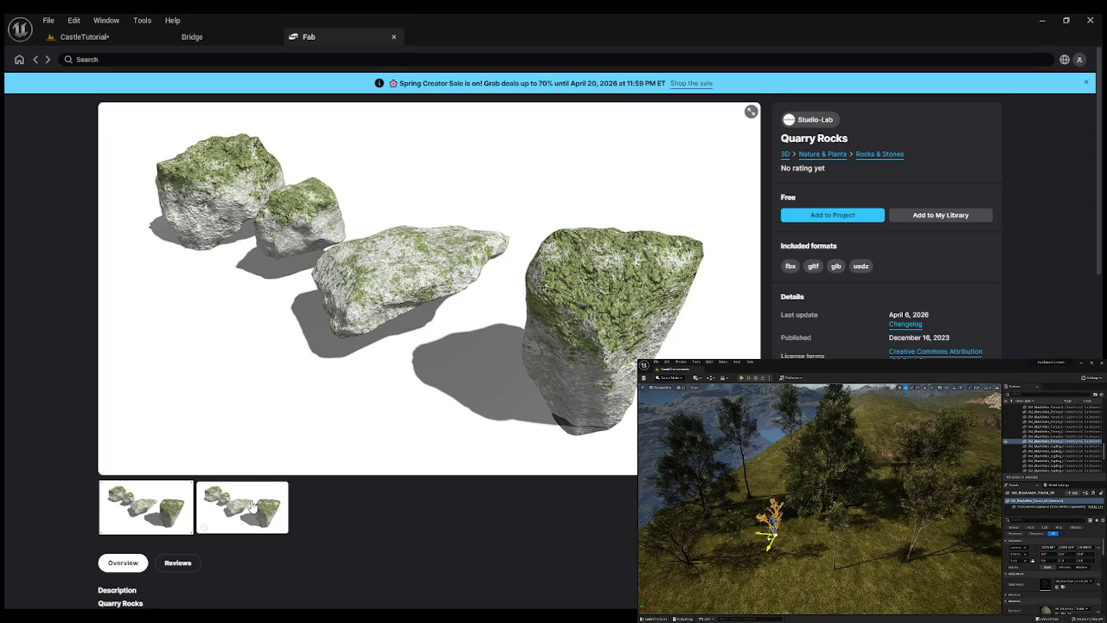
key("alt+Left")
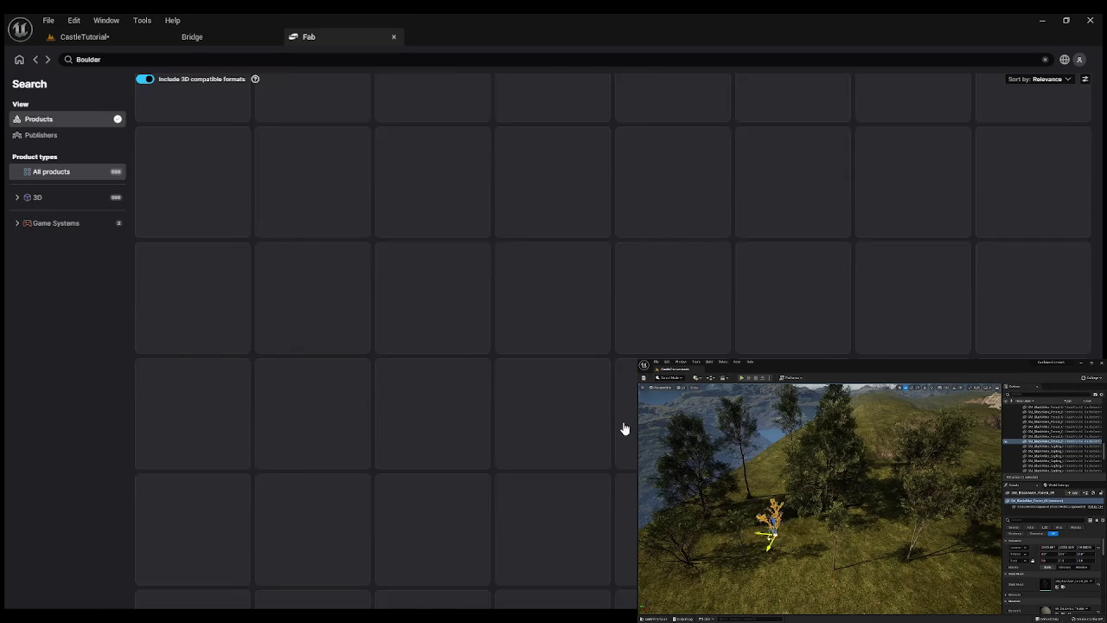
scroll(625, 429, "down", 1)
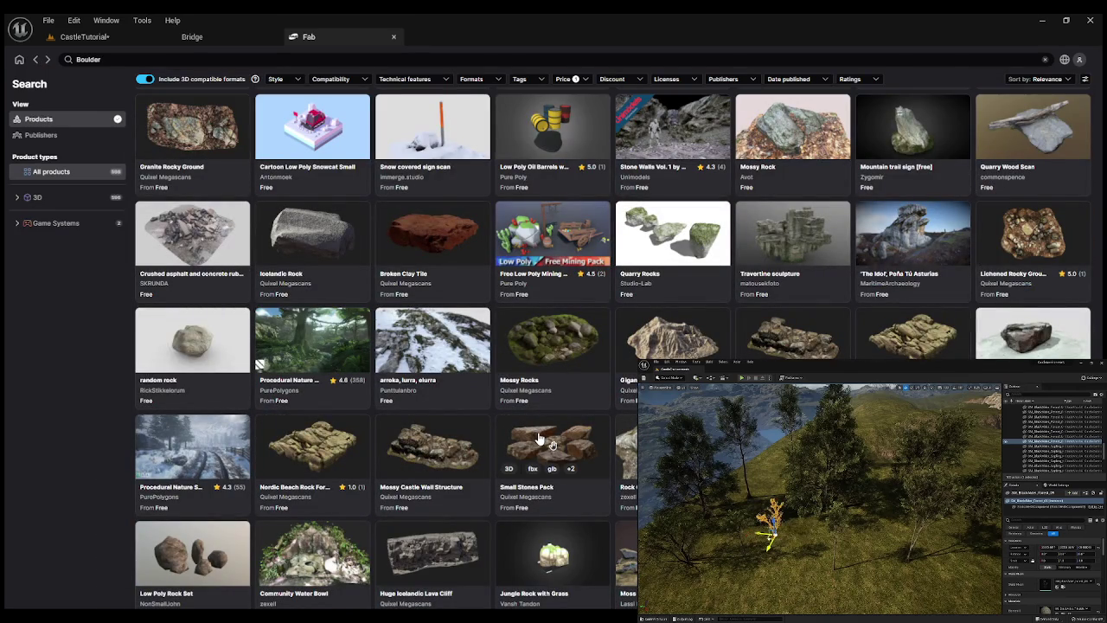
left_click(296, 329)
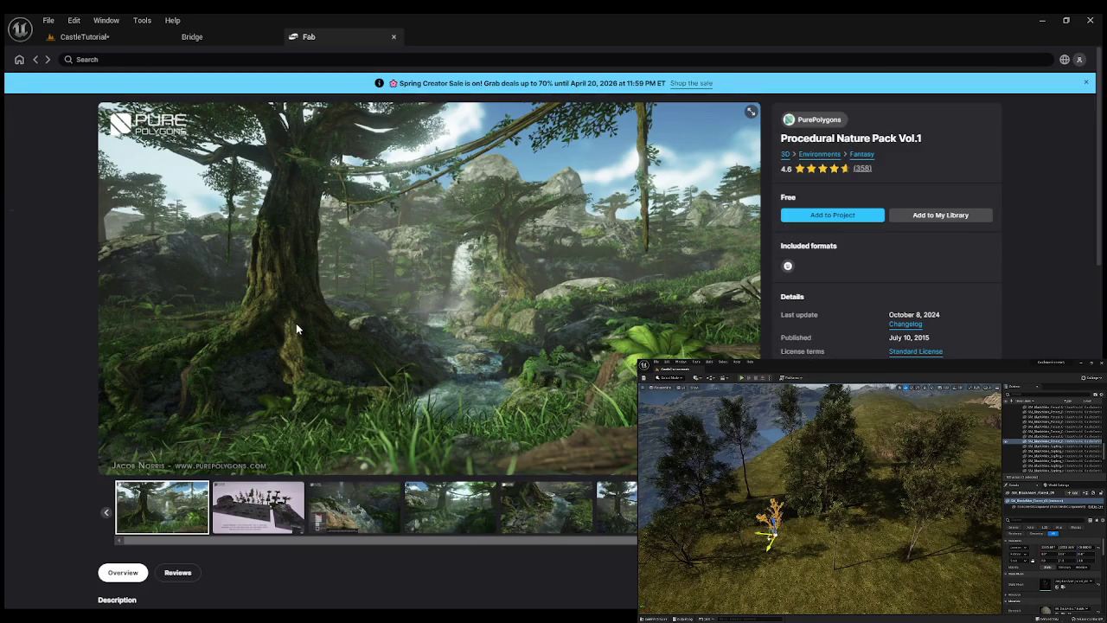
left_click(276, 514)
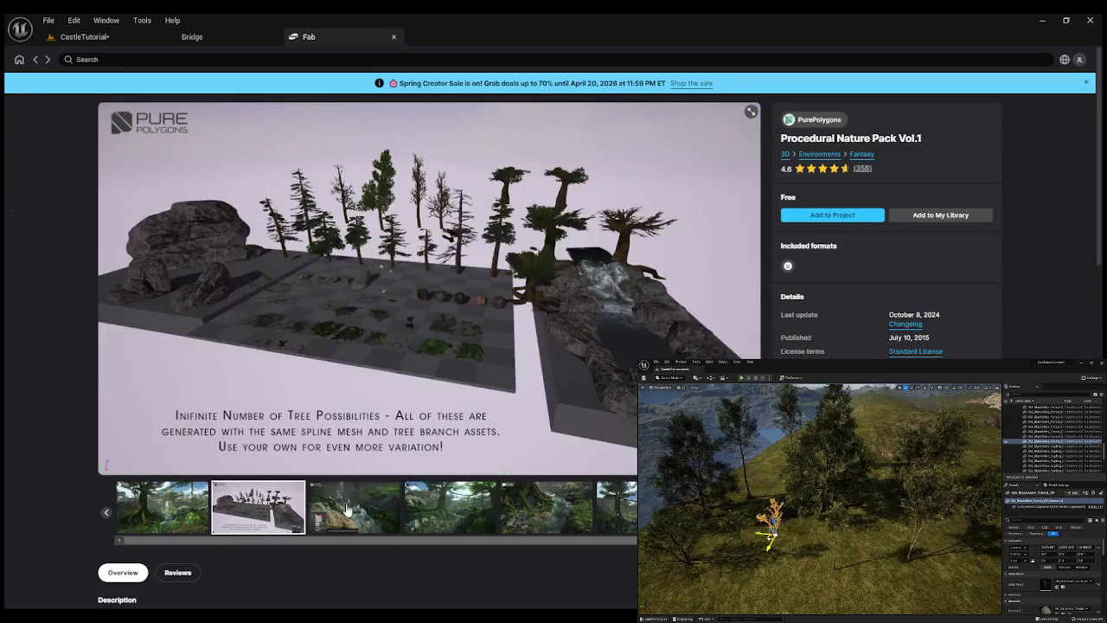
left_click(165, 506)
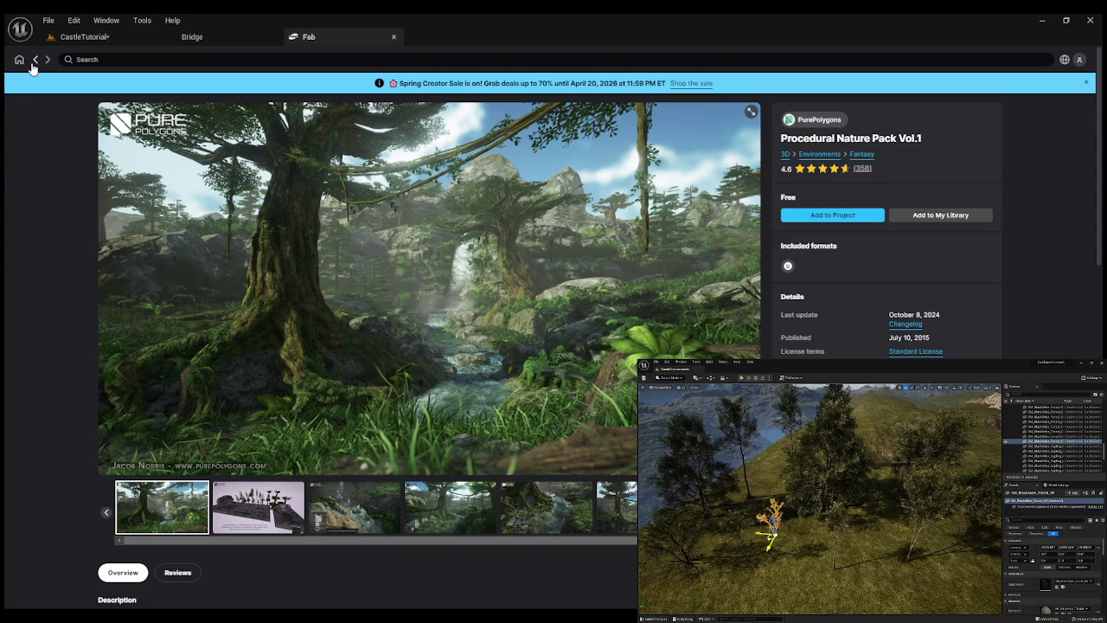
left_click(36, 59)
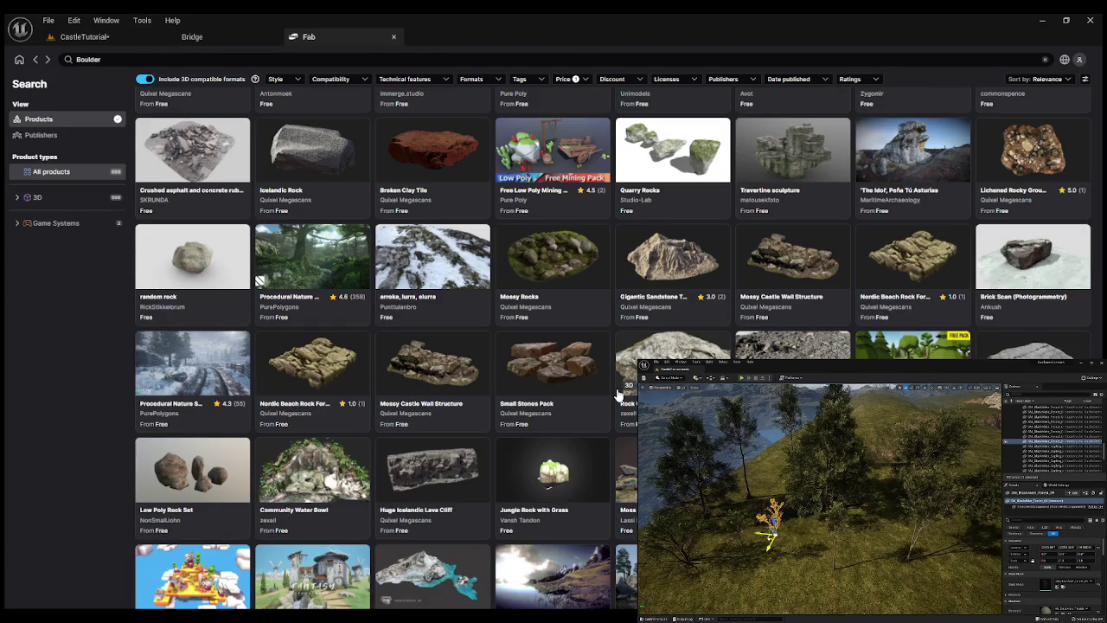
scroll(618, 395, "down", 5)
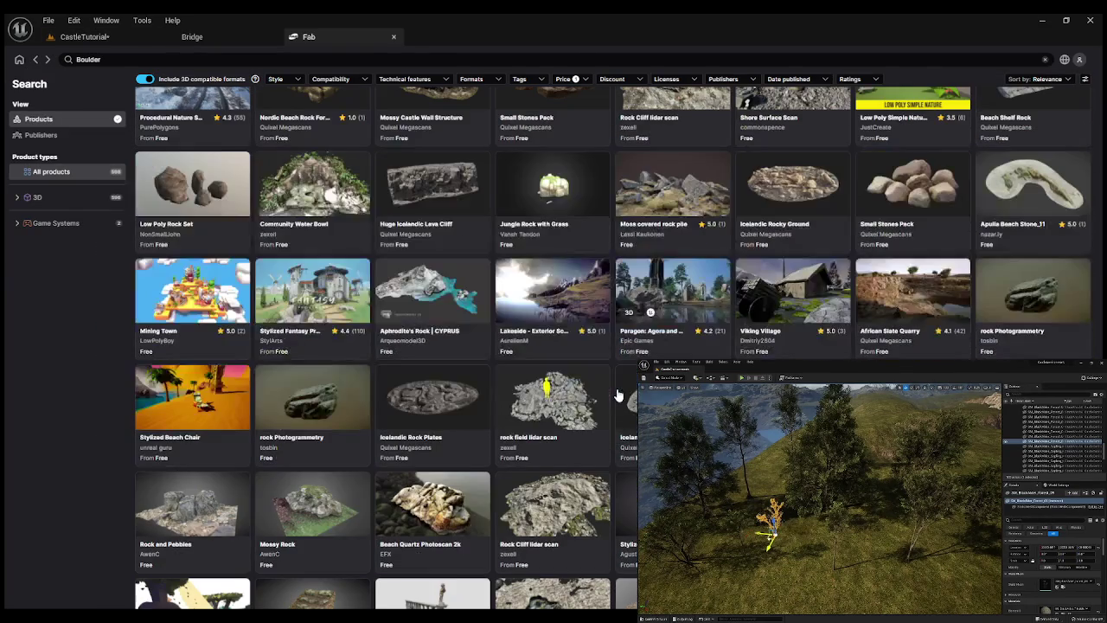
left_click(573, 400)
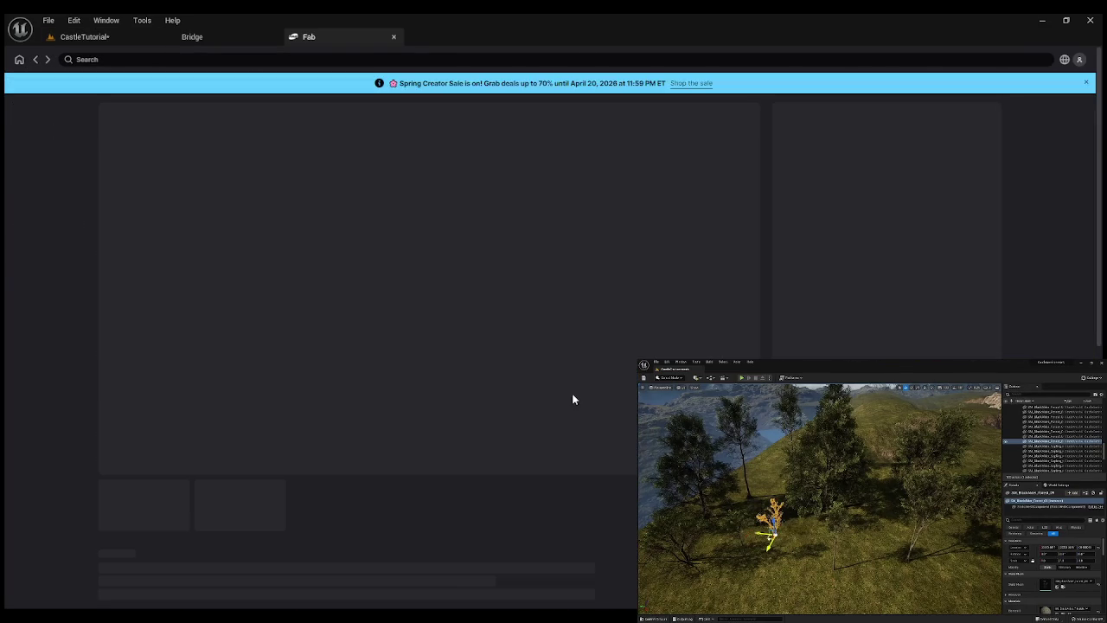
left_click(242, 507)
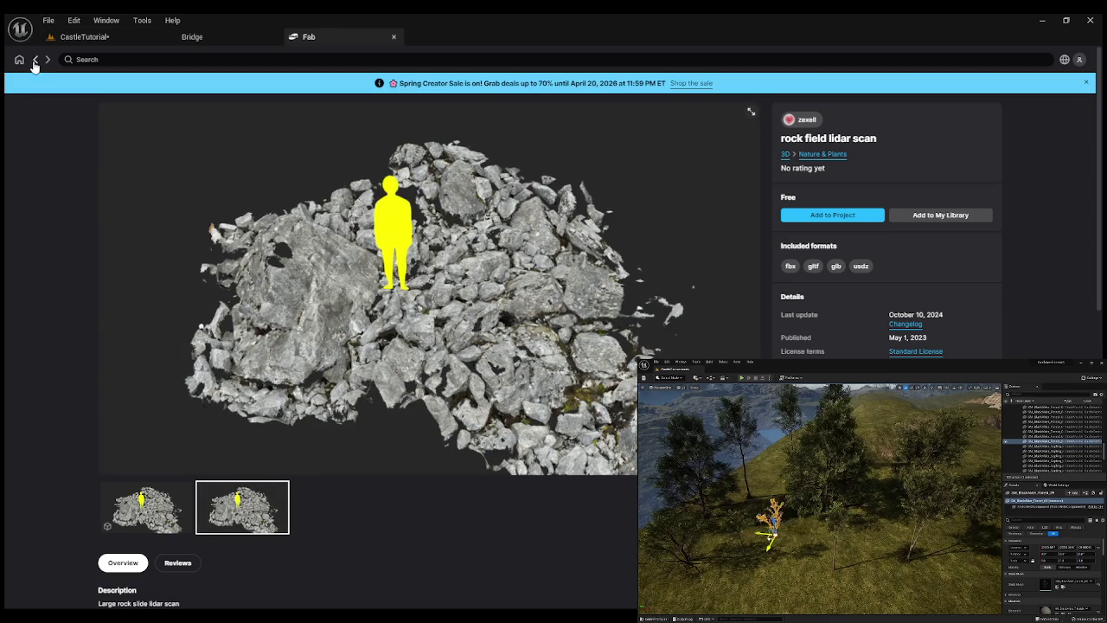
left_click(36, 59)
scroll(562, 433, "down", 2)
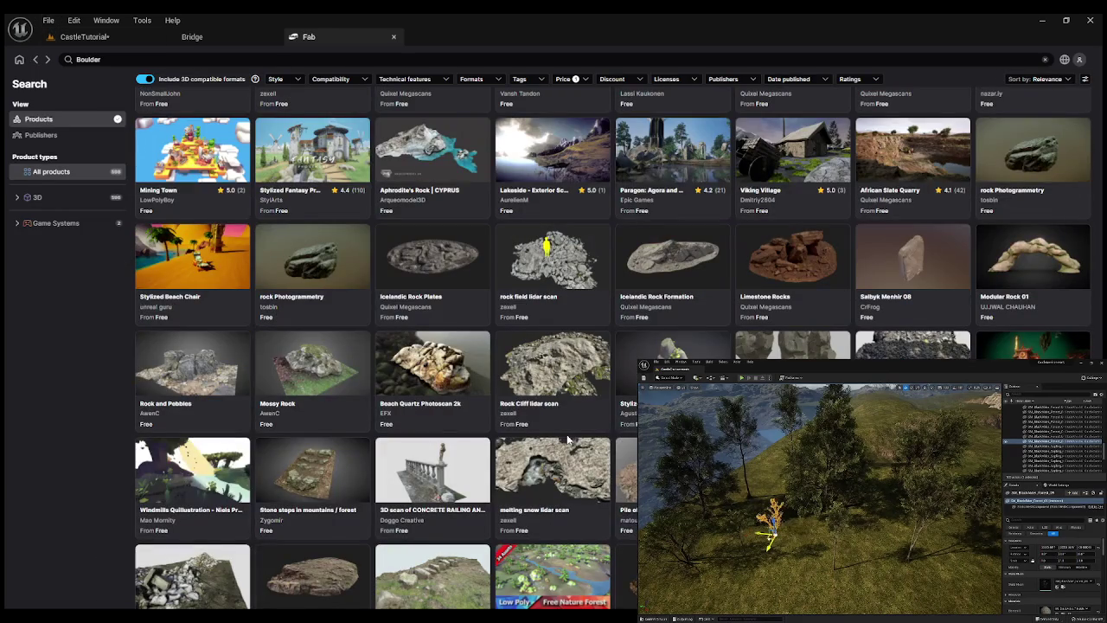
left_click(792, 381)
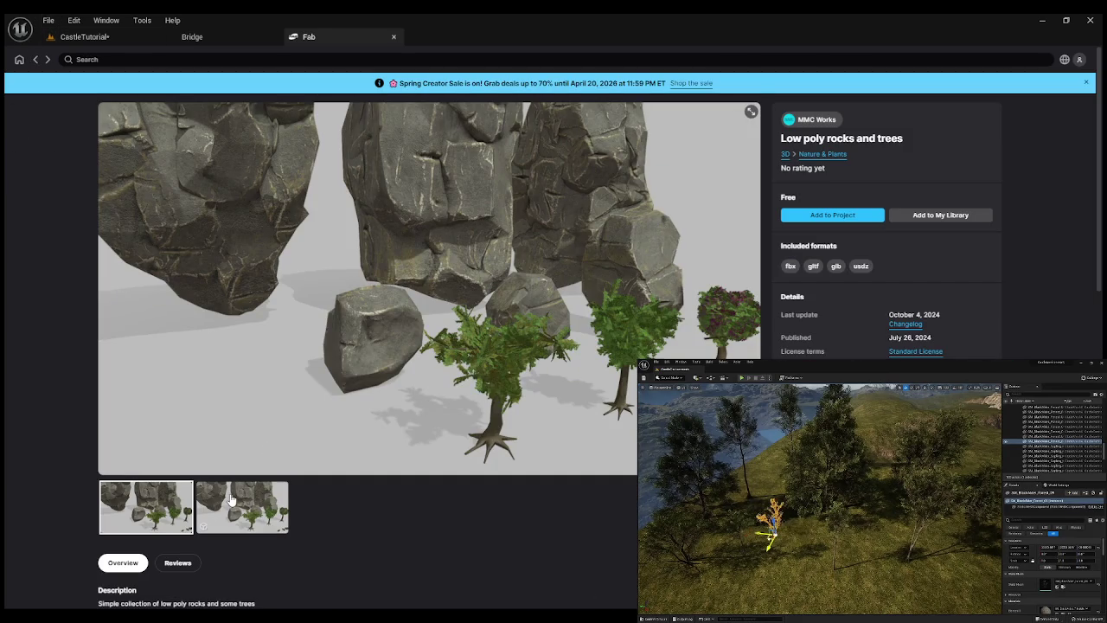
left_click(243, 506)
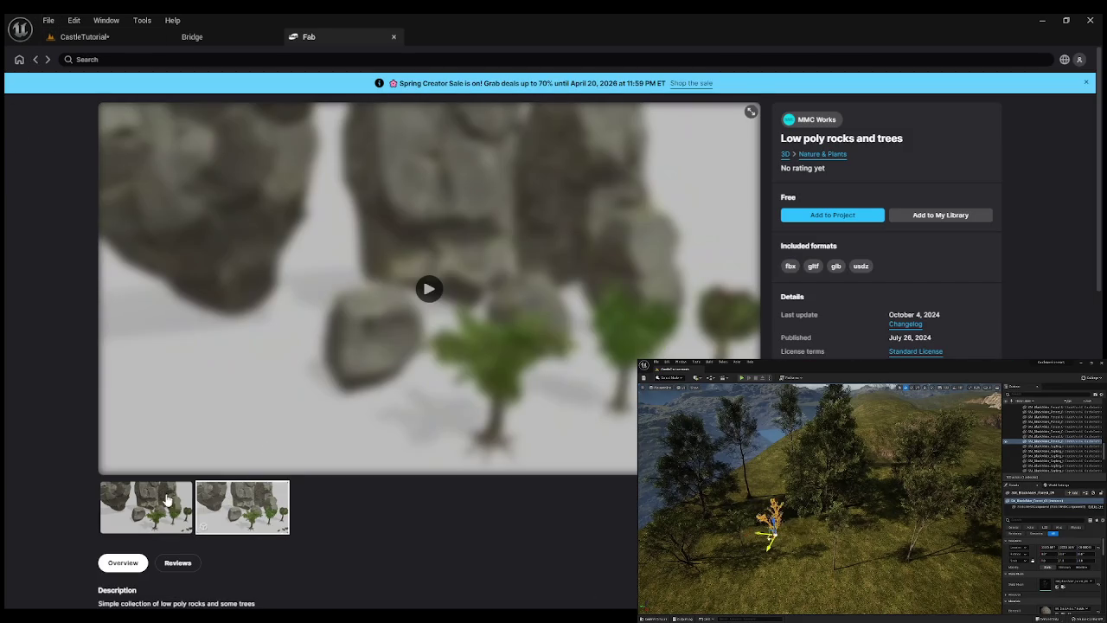
left_click(163, 491)
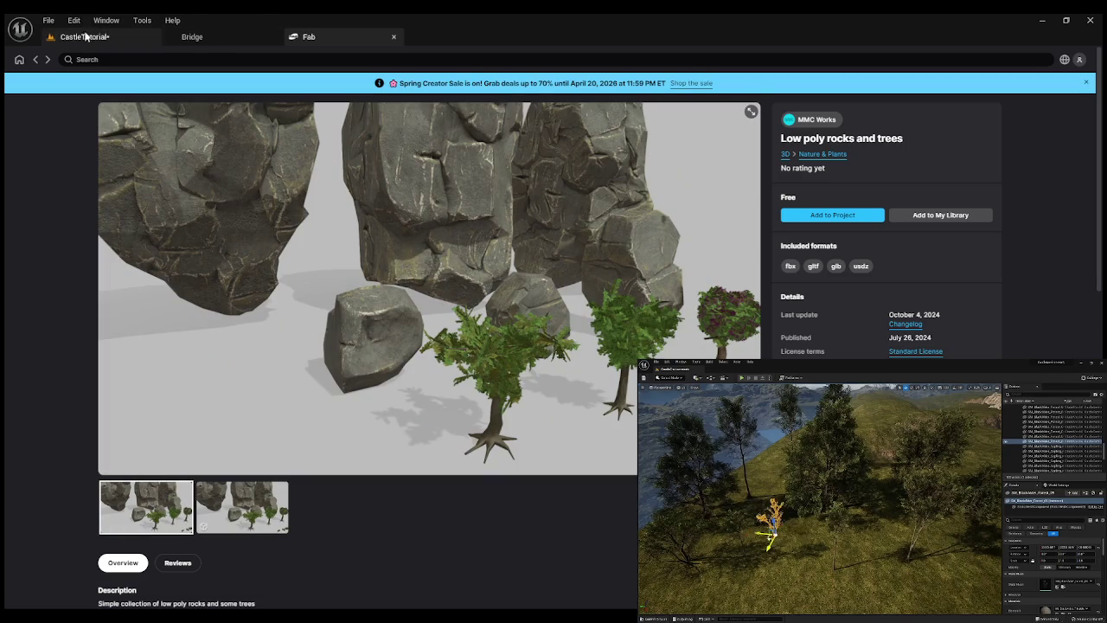
key("alt+Left")
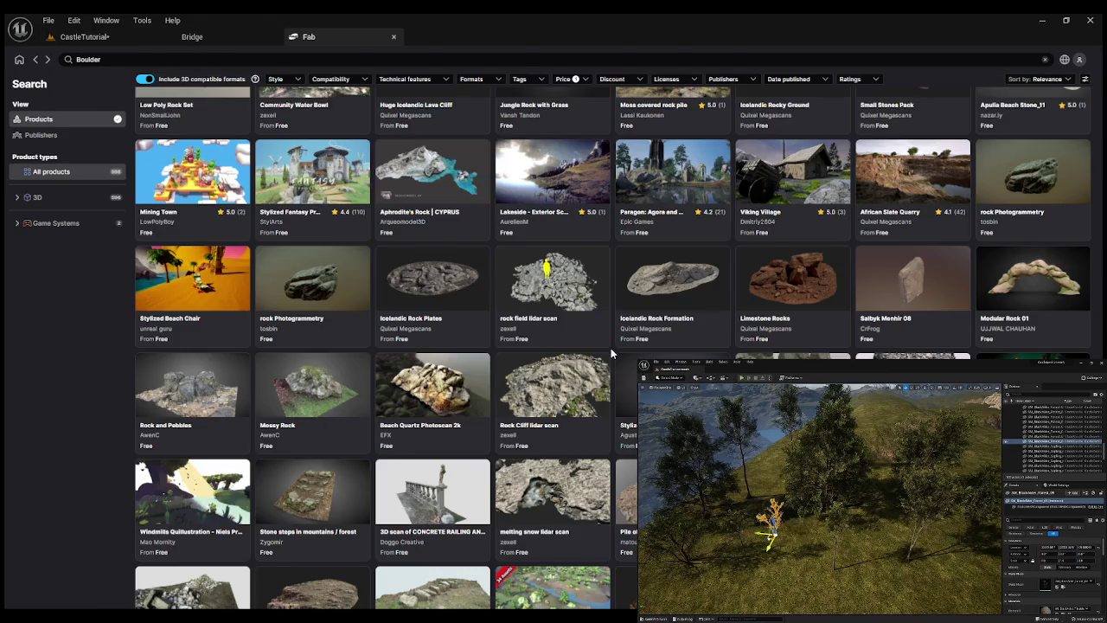
scroll(611, 347, "down", 1)
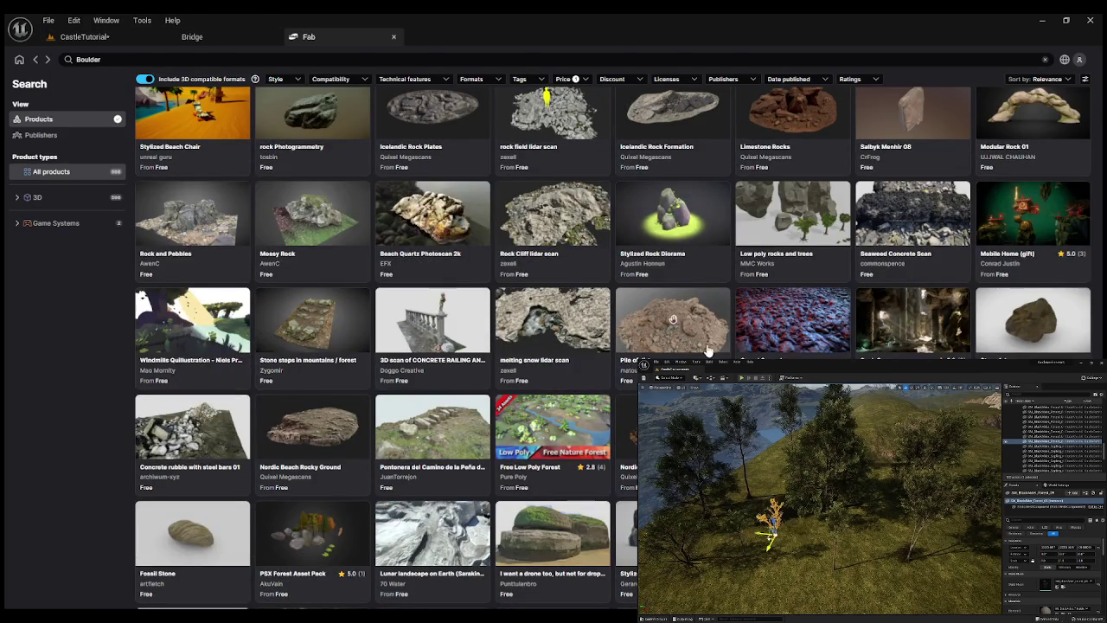
scroll(611, 353, "down", 1)
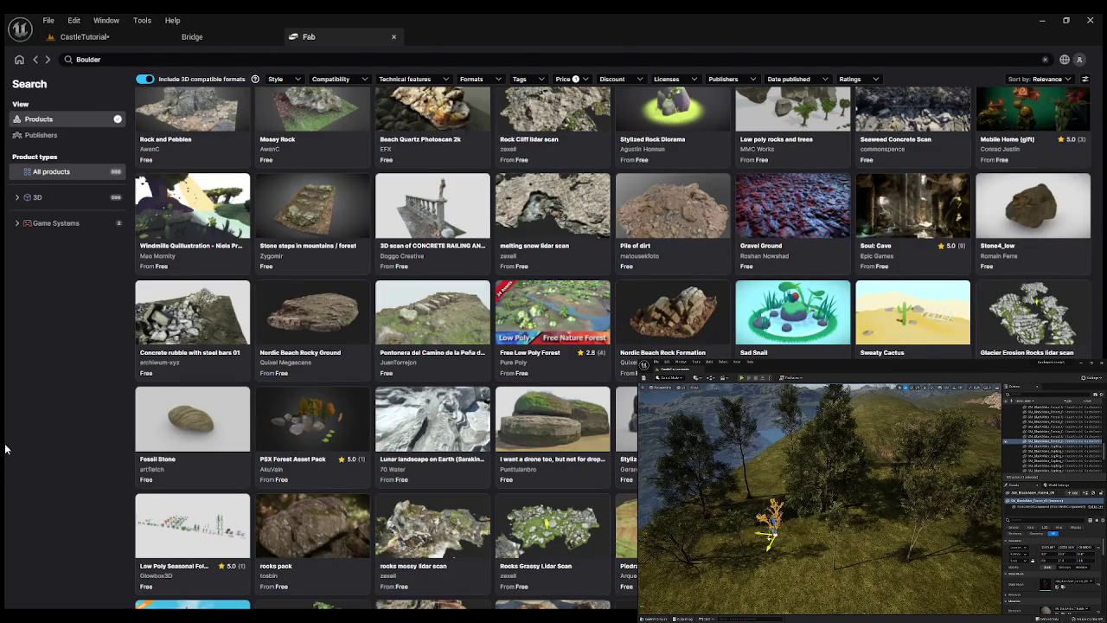
scroll(42, 444, "down", 2)
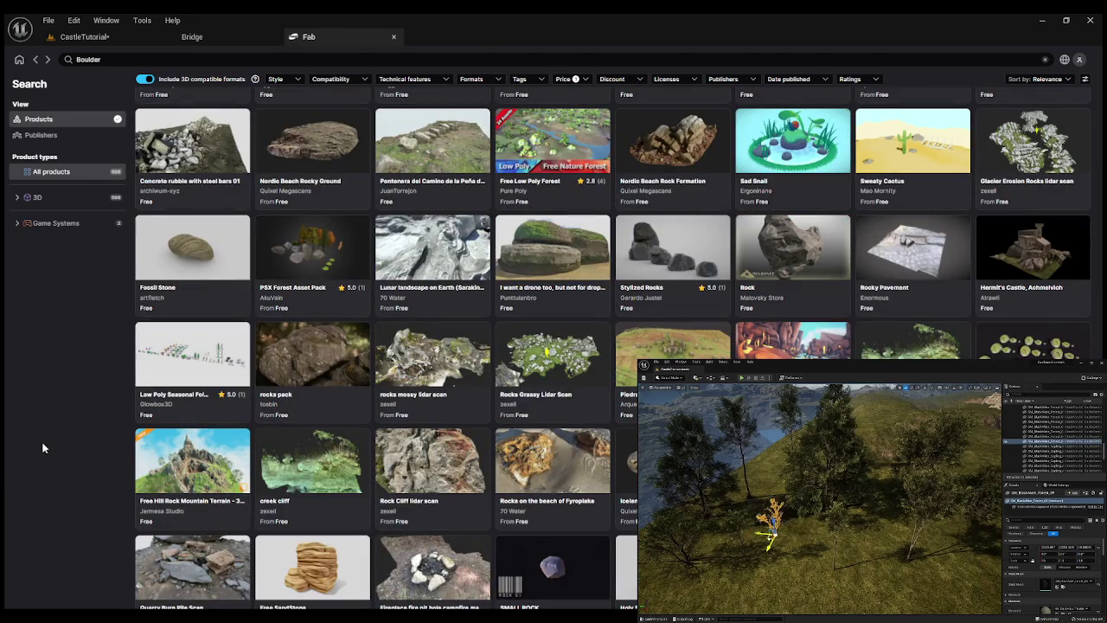
scroll(43, 447, "down", 2)
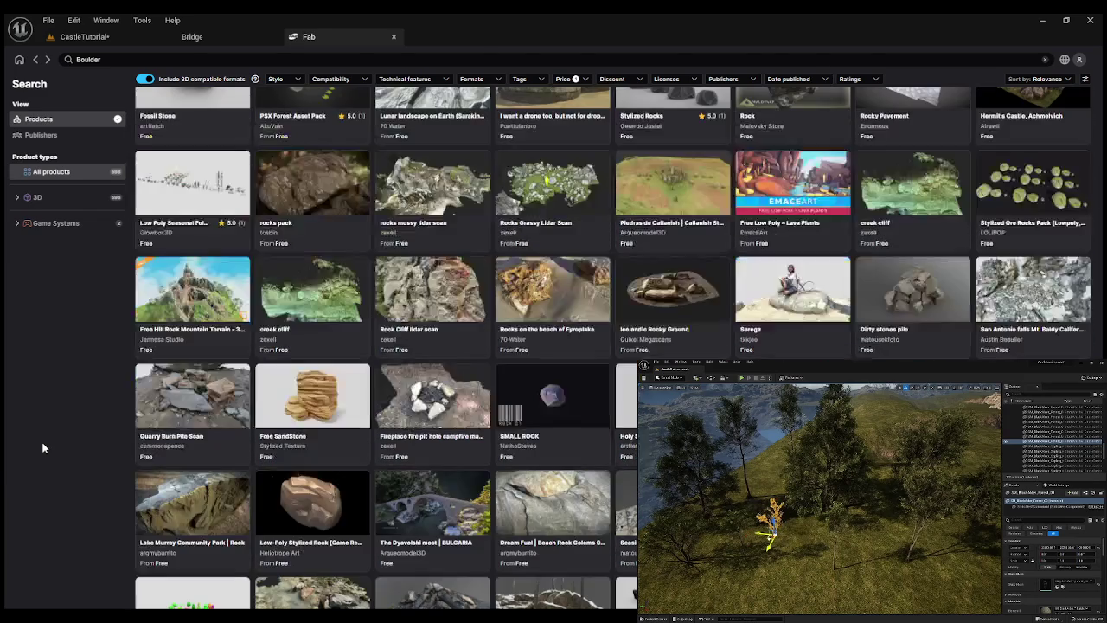
scroll(43, 447, "down", 4)
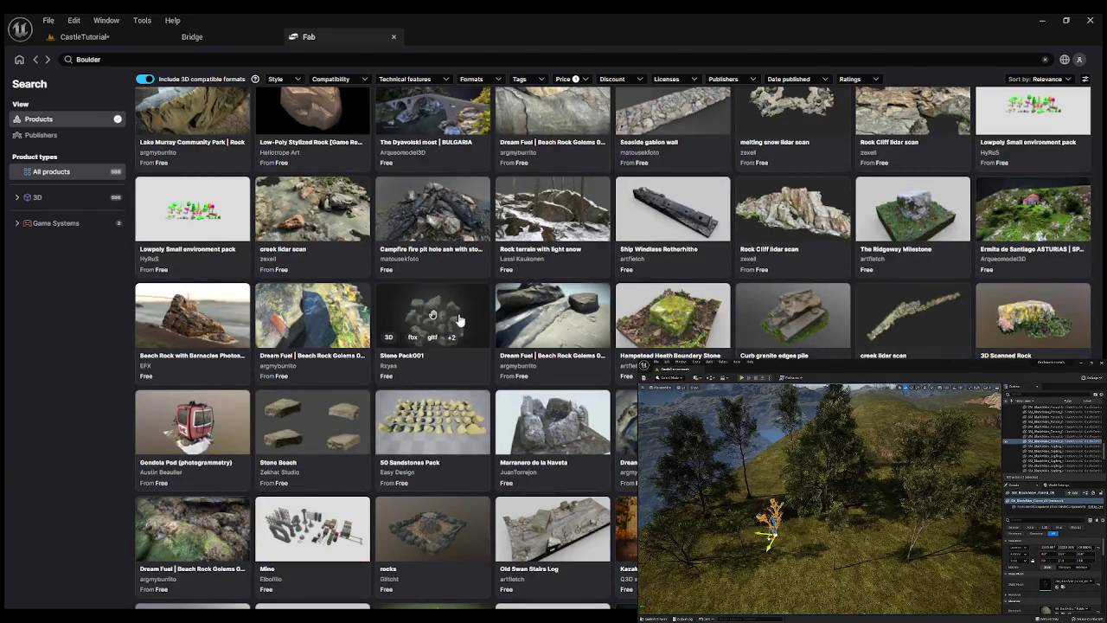
left_click(463, 311)
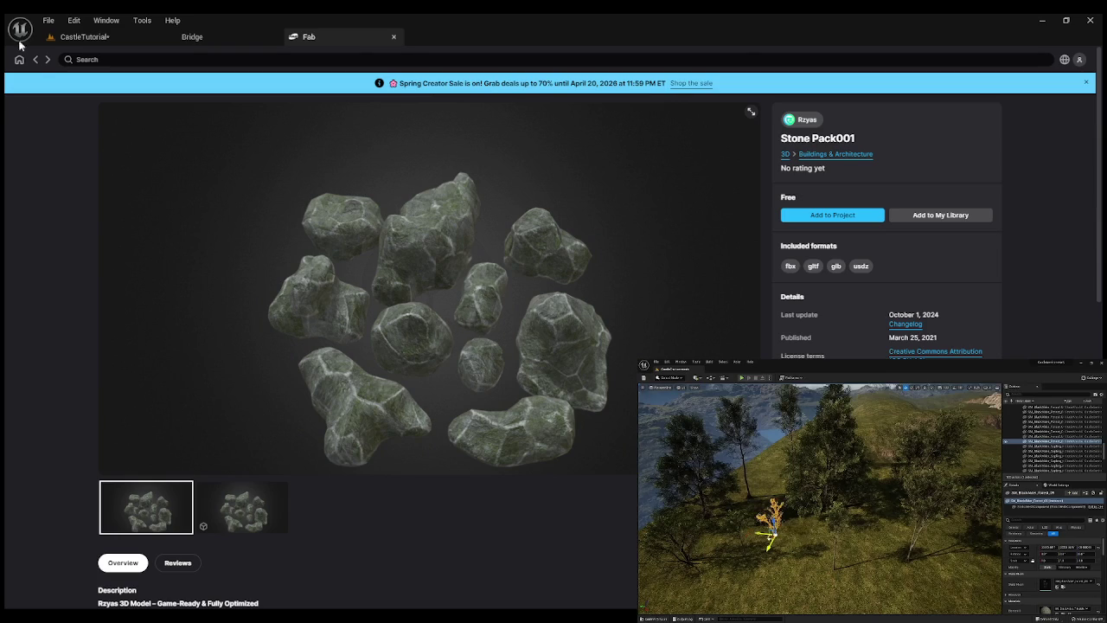
left_click(37, 60)
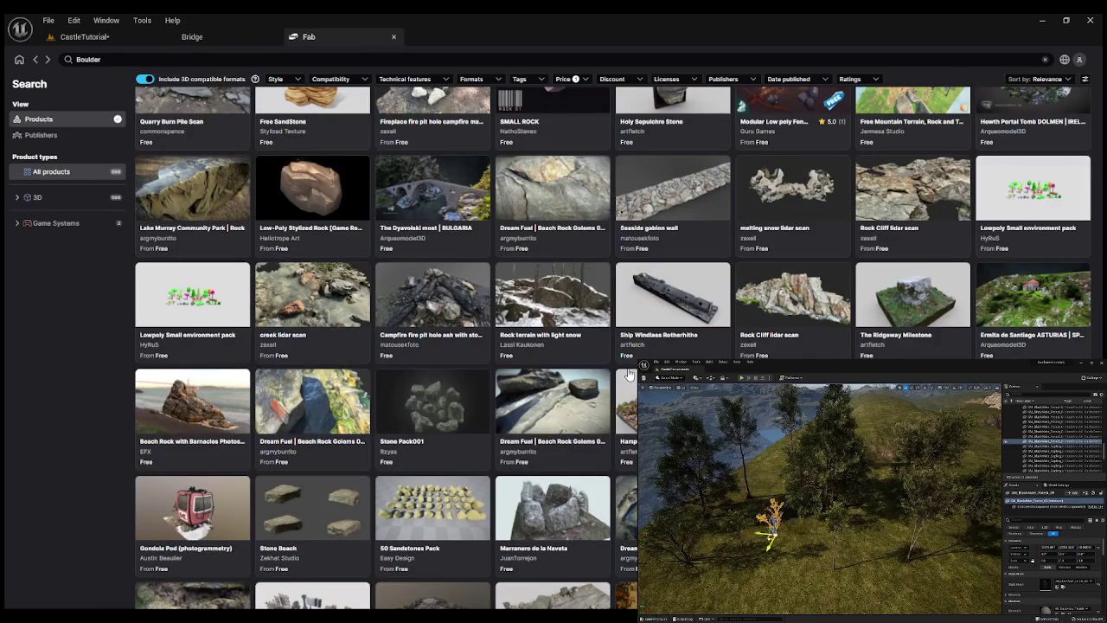
scroll(629, 374, "down", 3)
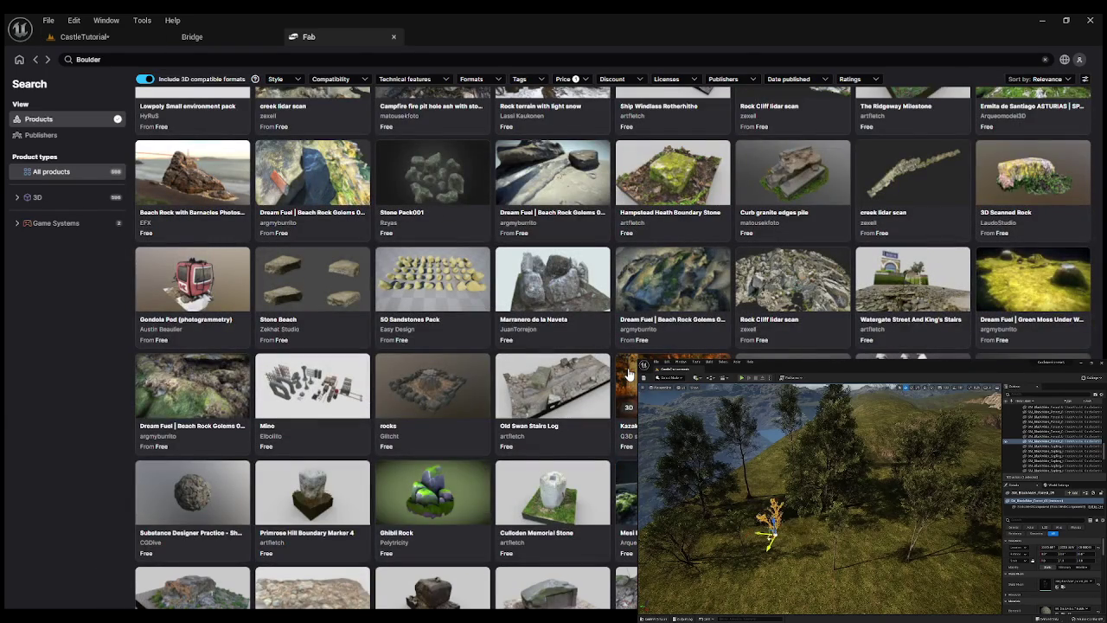
scroll(629, 374, "down", 3)
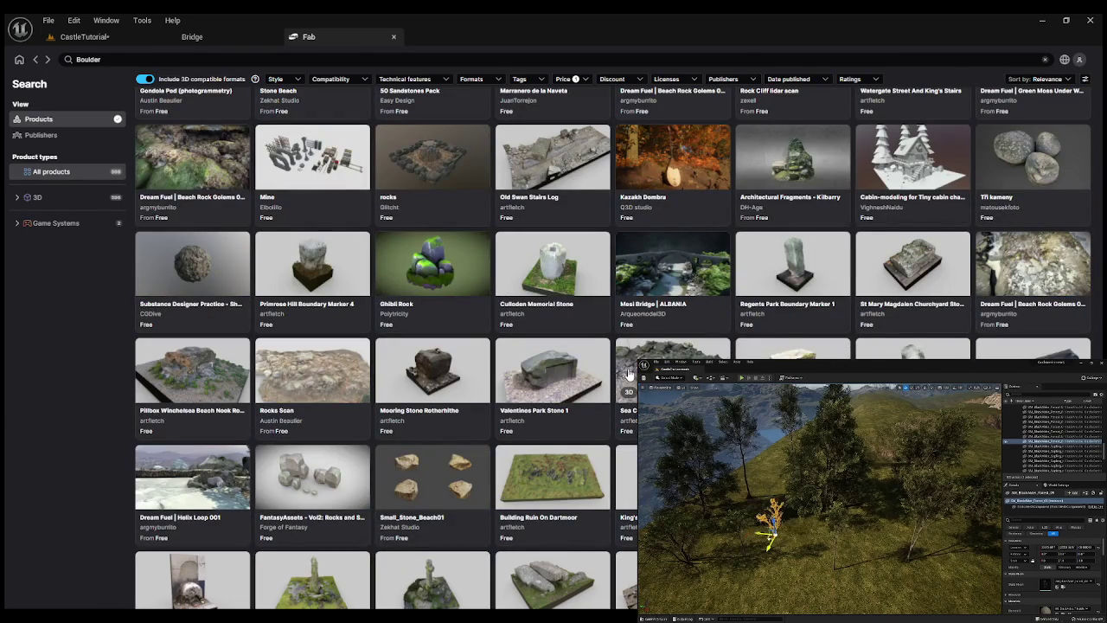
scroll(629, 374, "down", 10)
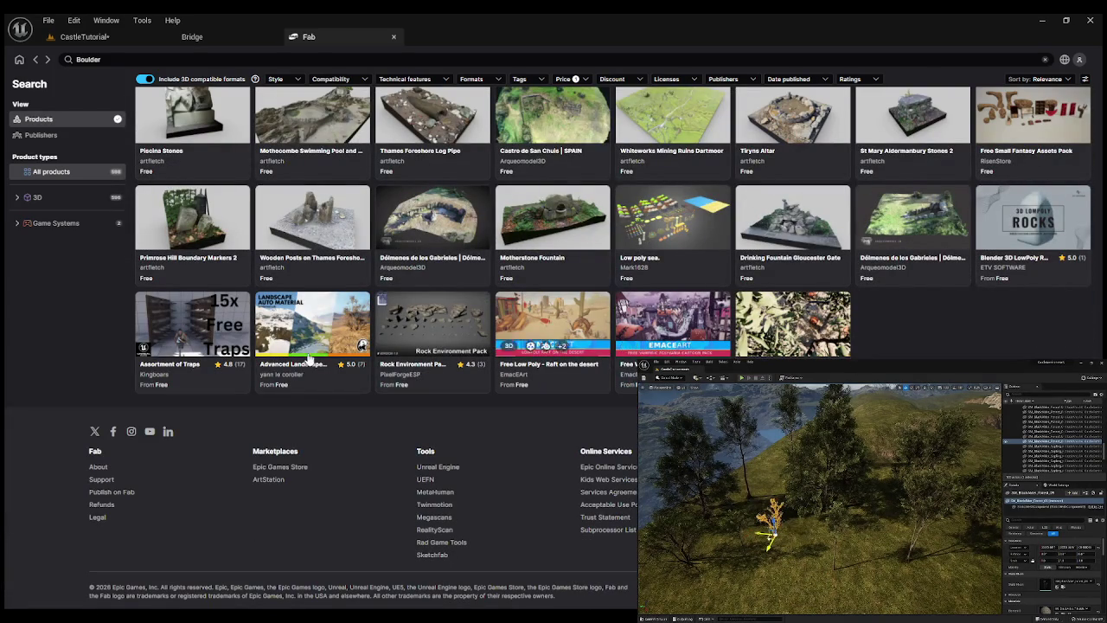
Browse the Rock Environment Pack's preview images, then go back to the Boulder results.
left_click(437, 315)
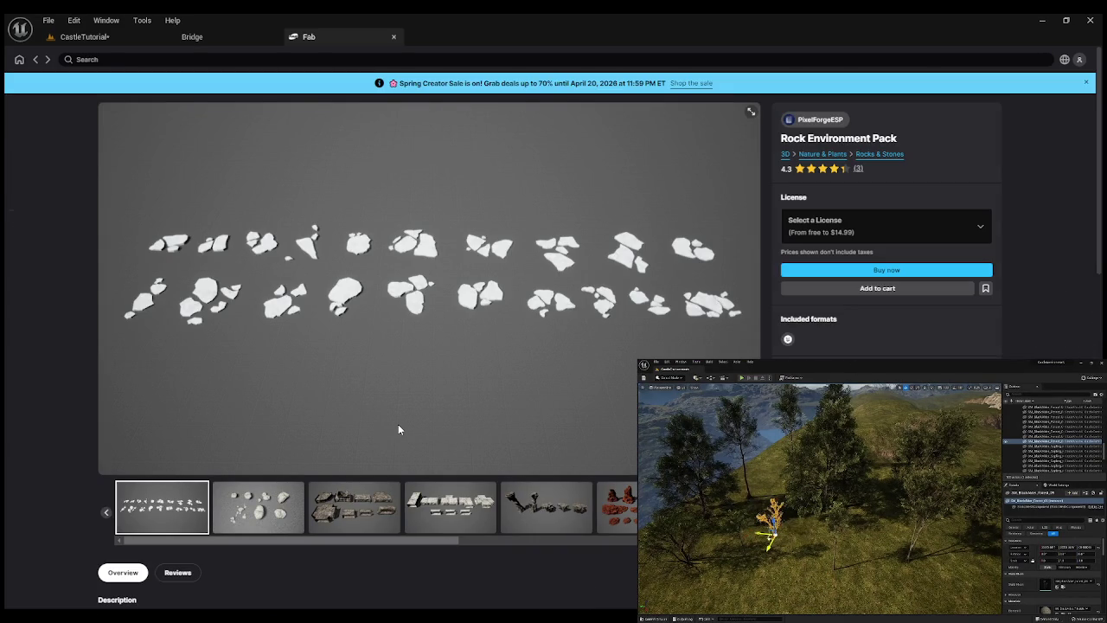
left_click(537, 523)
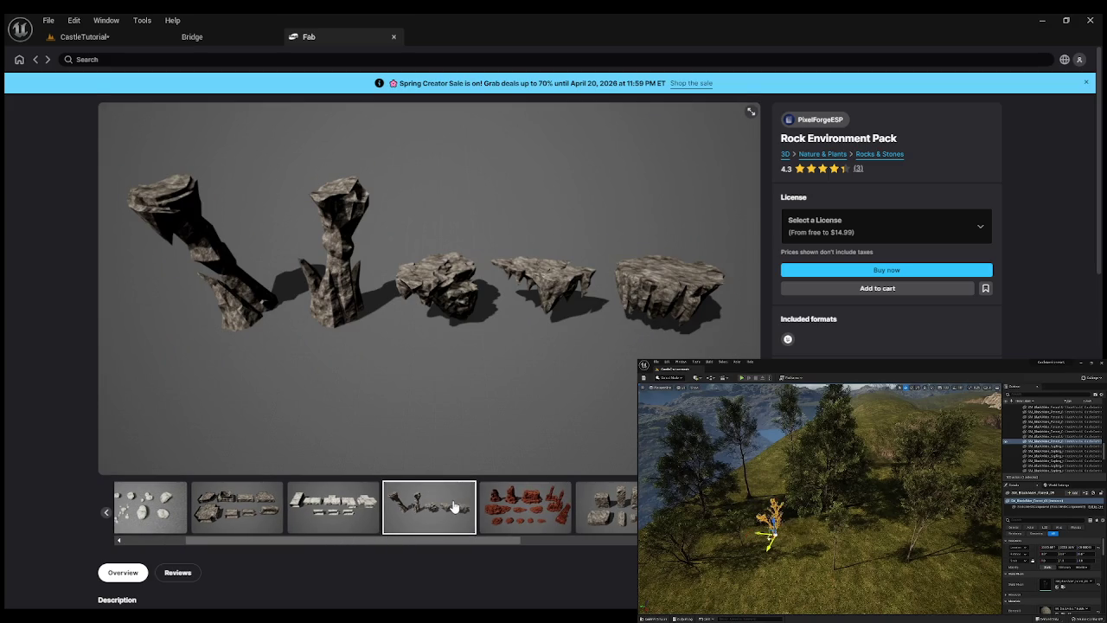
left_click(512, 516)
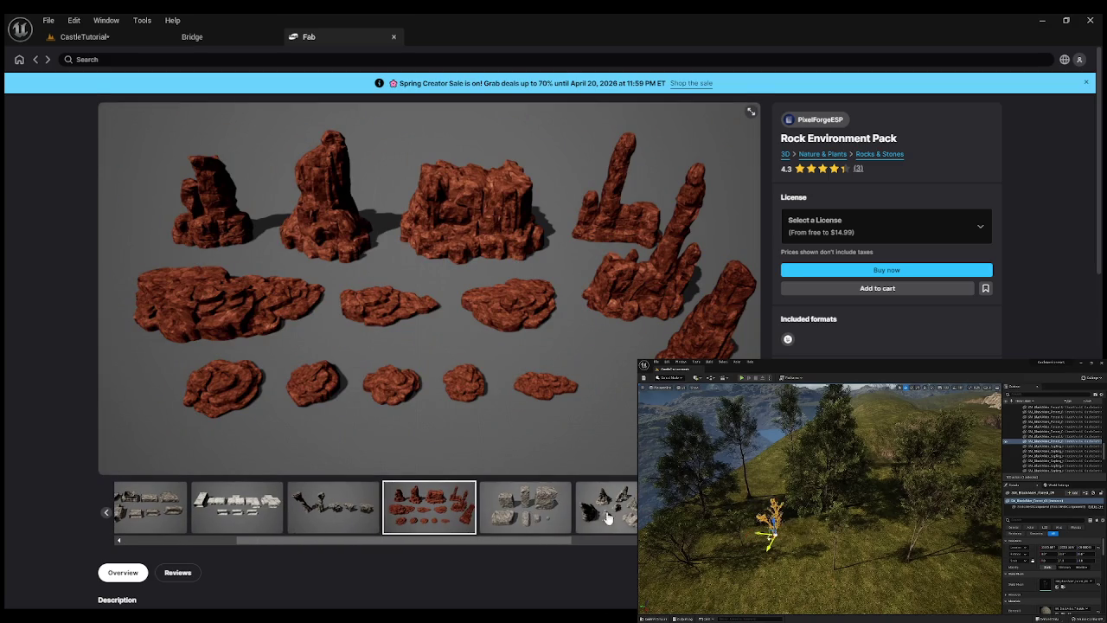
left_click(607, 518)
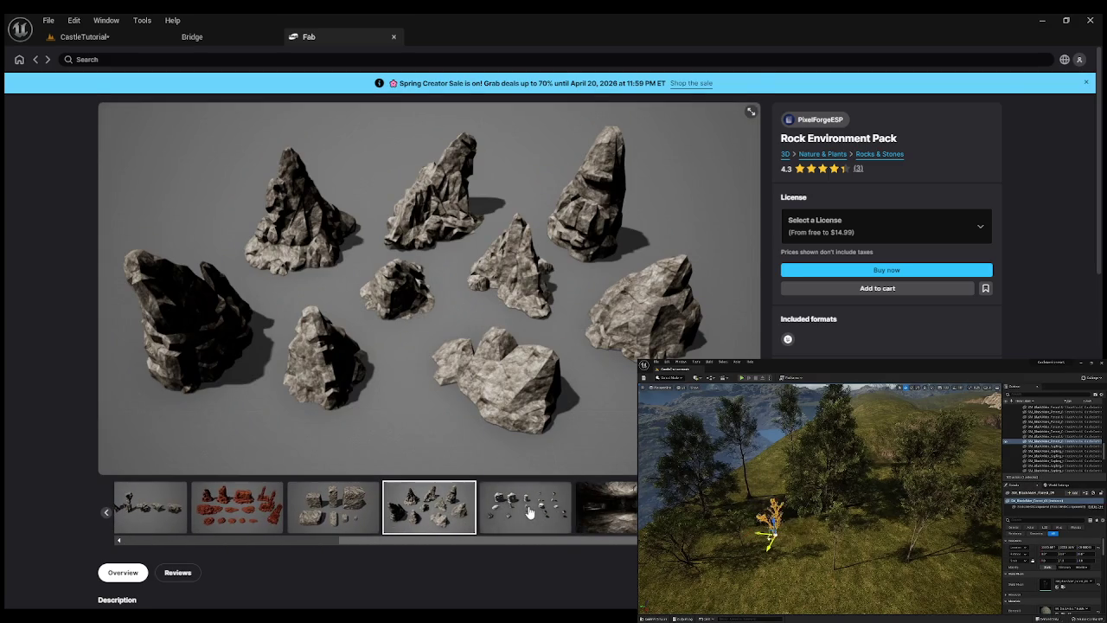
left_click(530, 512)
left_click(530, 512)
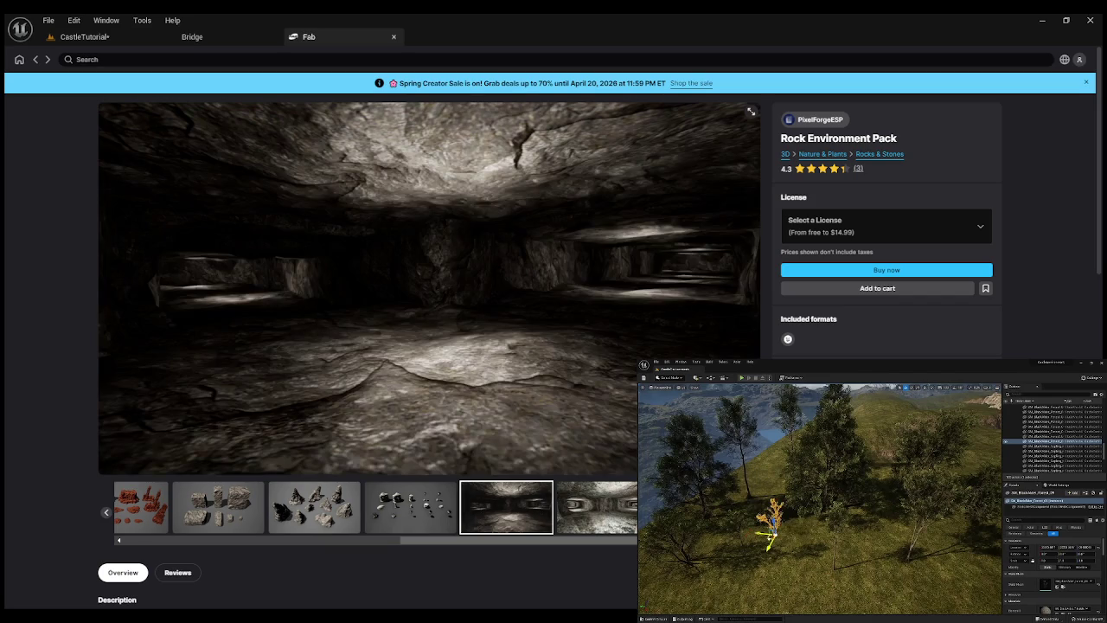
left_click(691, 510)
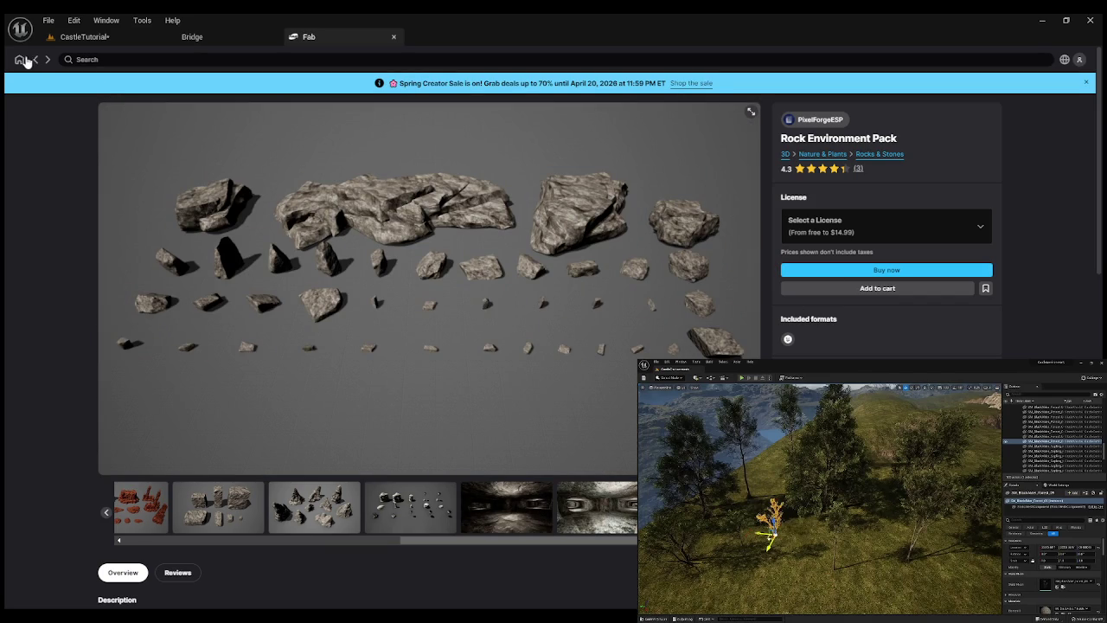
key("alt+Left")
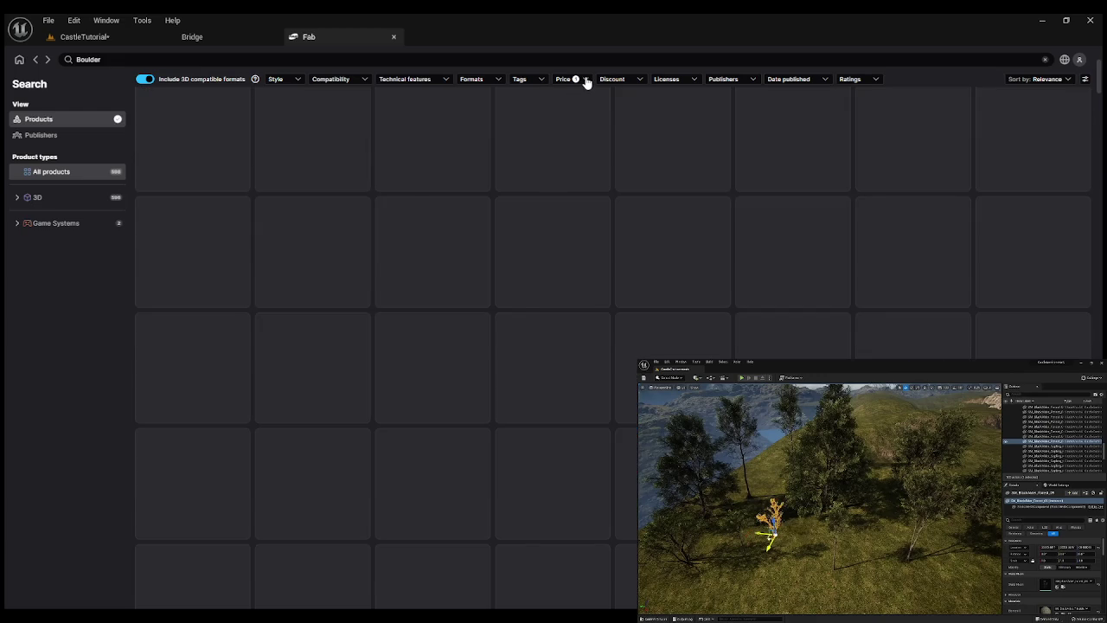
Search Fab for free 'Cliff' assets and open the Cliff Rock Boulder Field page.
left_click(586, 79)
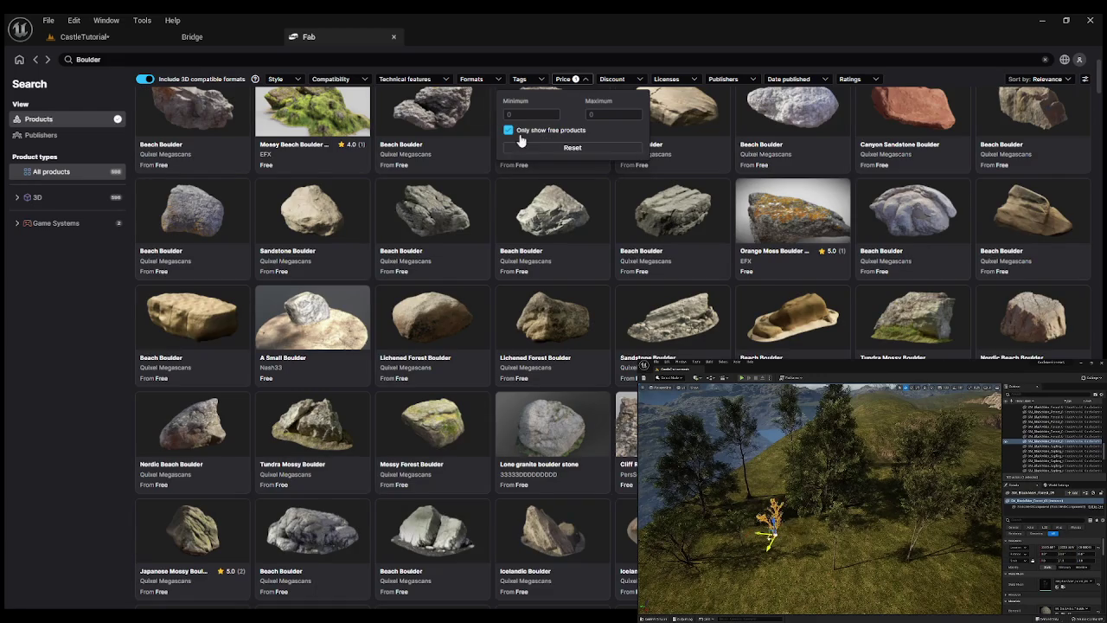
left_click(42, 405)
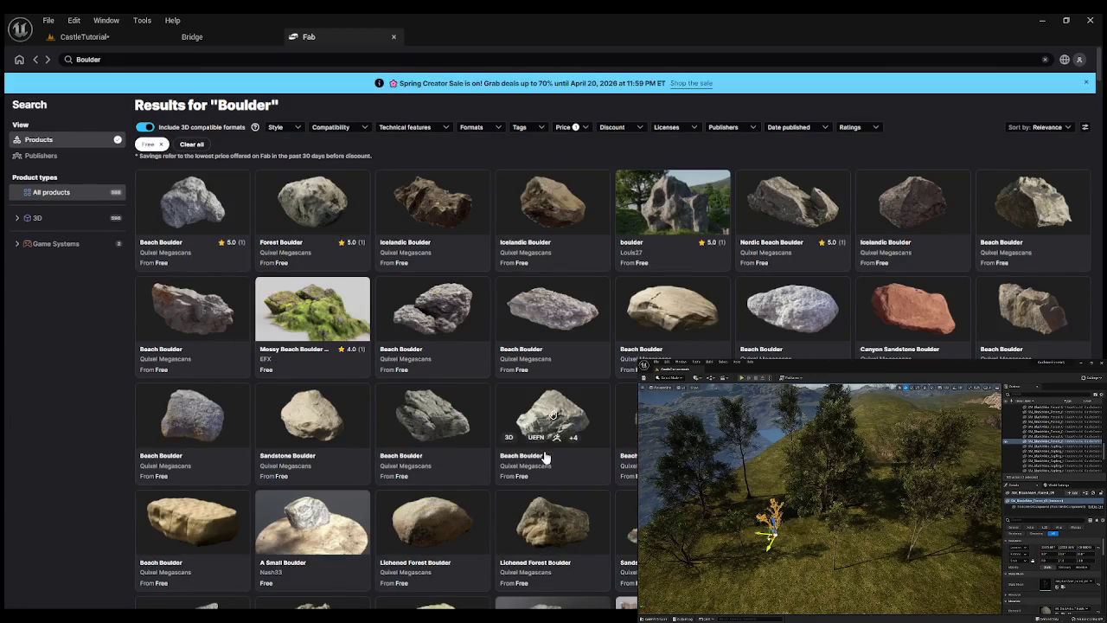
left_click(268, 58)
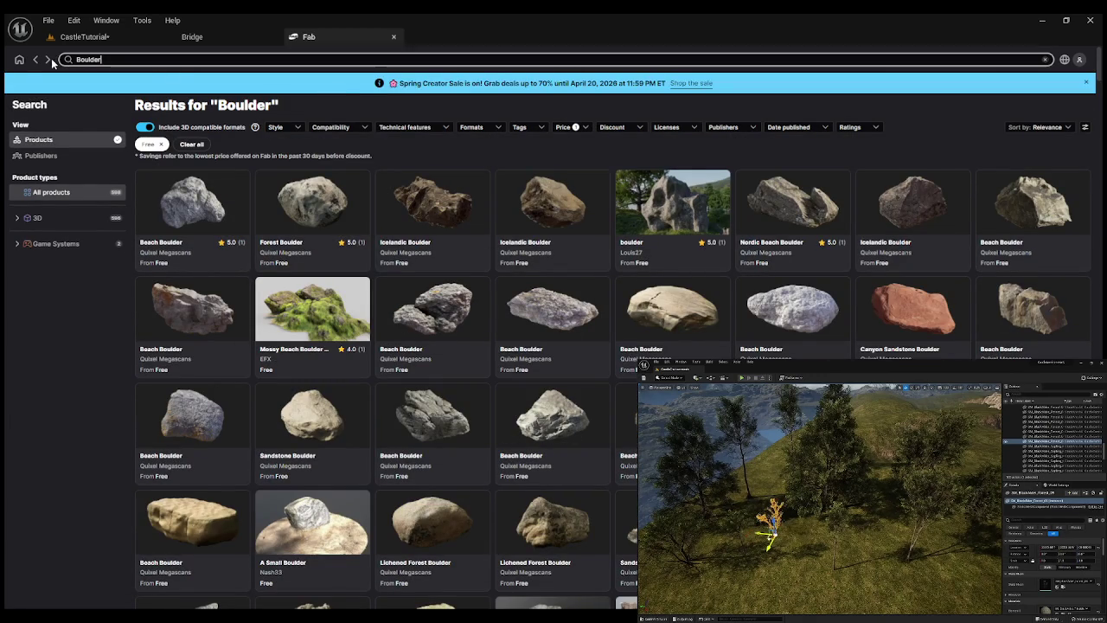
type("Cliff")
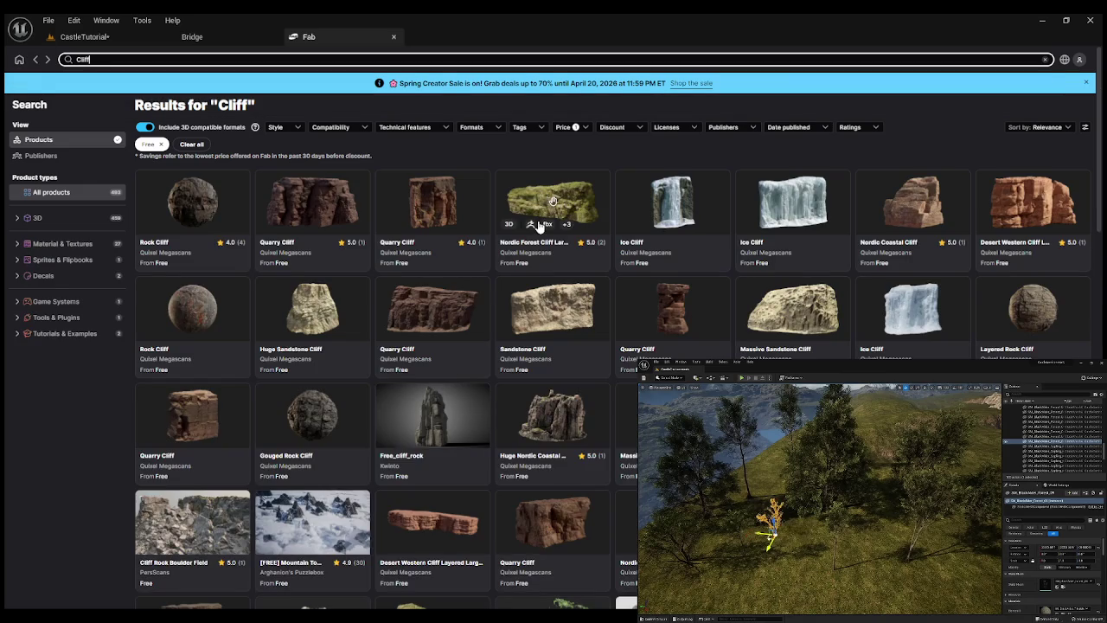
left_click(586, 130)
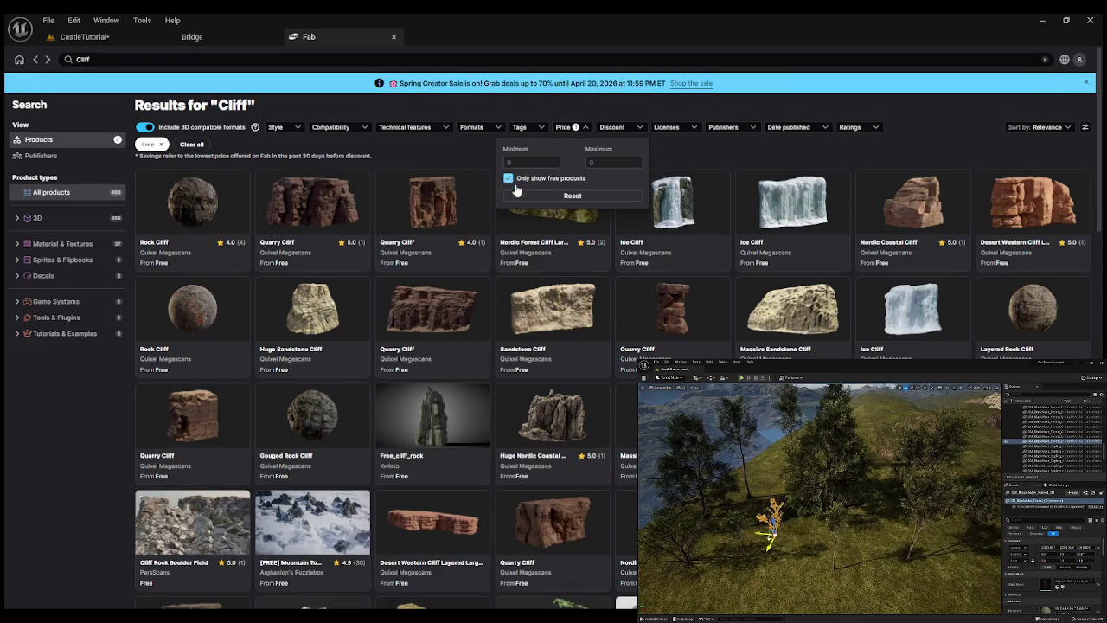
left_click(76, 429)
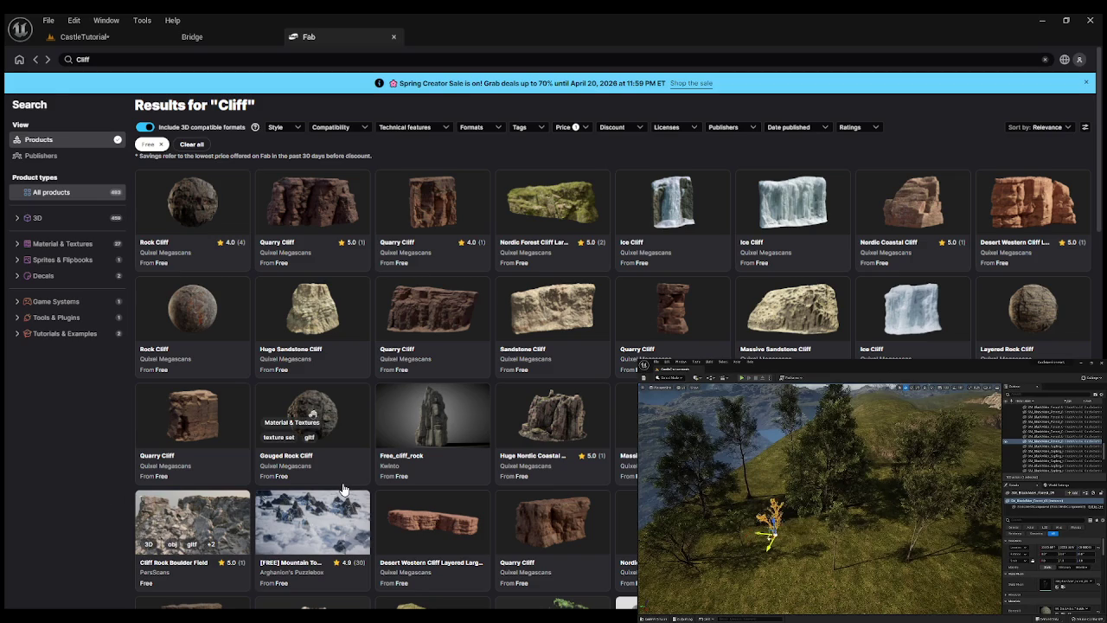
left_click(159, 509)
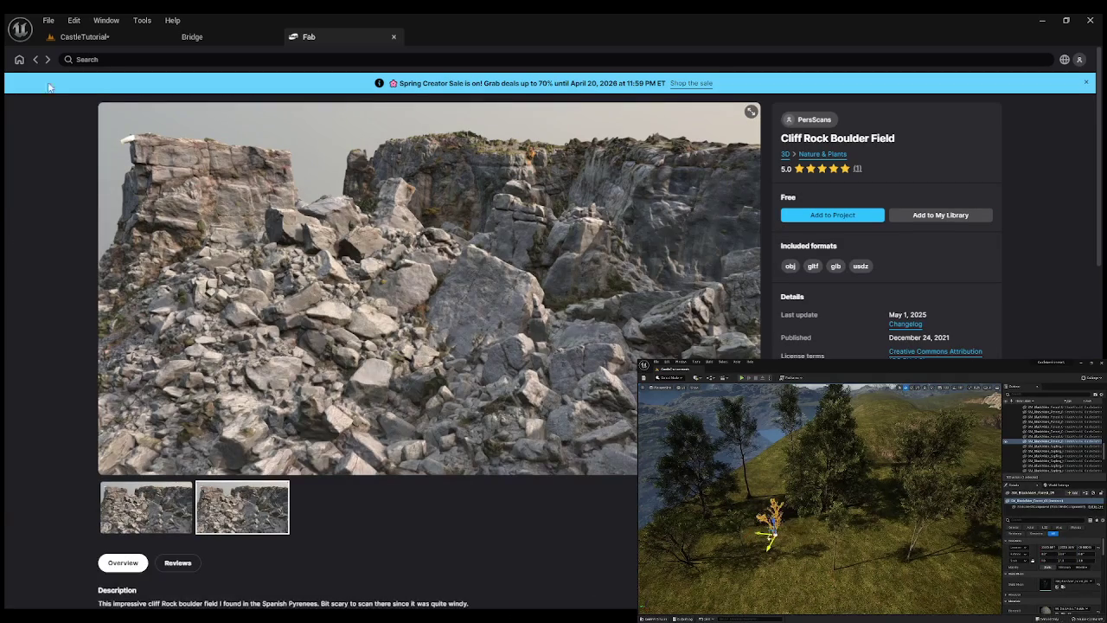
Return to the free Cliff results and scroll down through them.
left_click(36, 60)
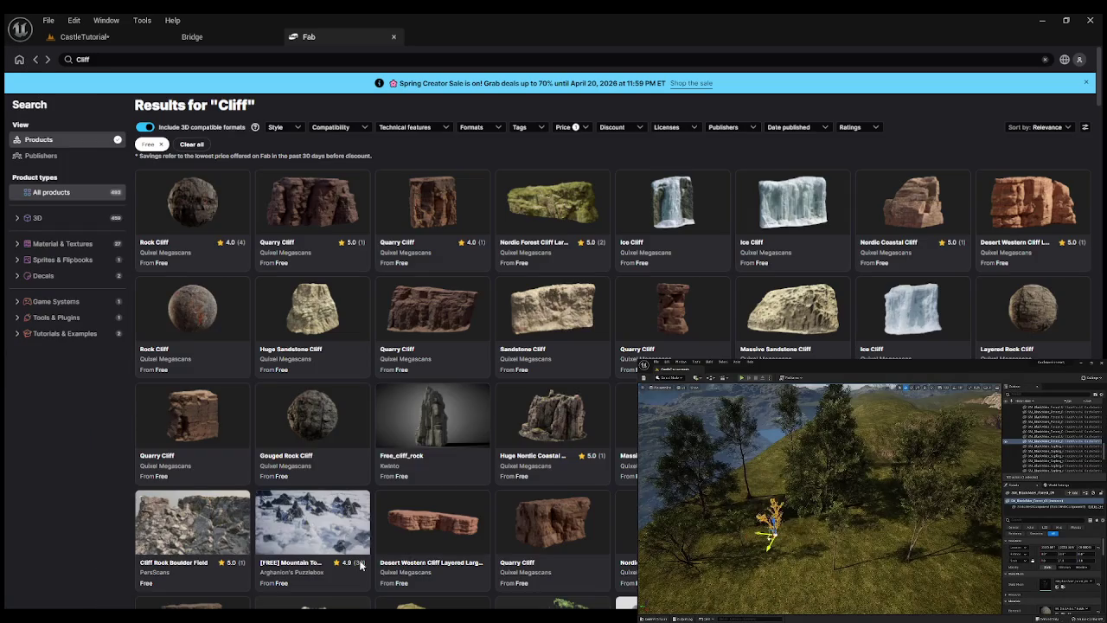
scroll(792, 250, "down", 3)
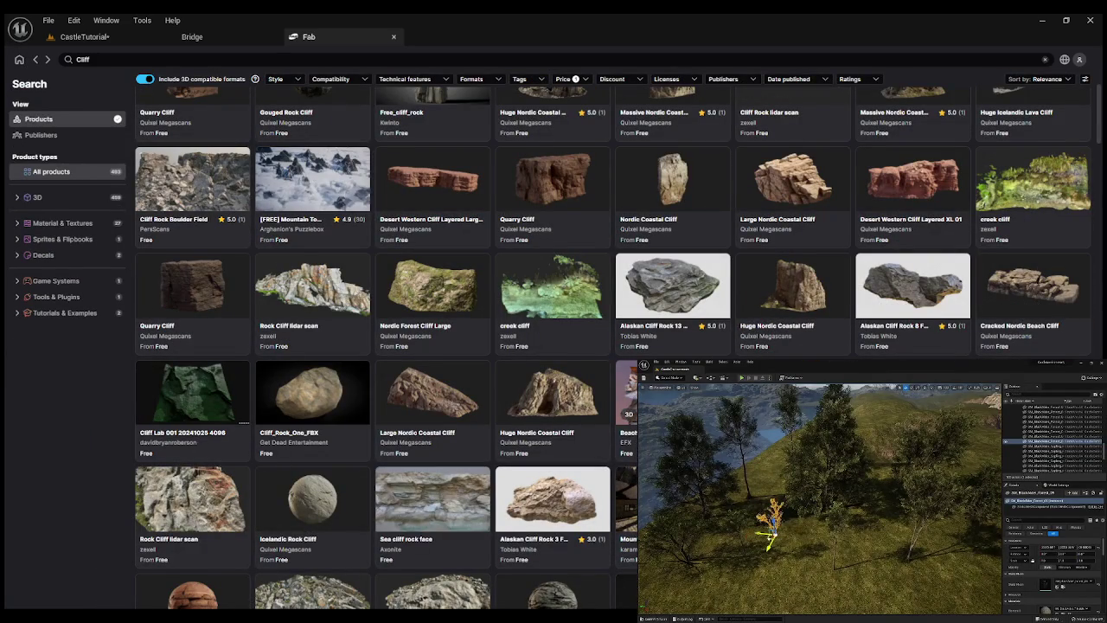
scroll(673, 276, "down", 2)
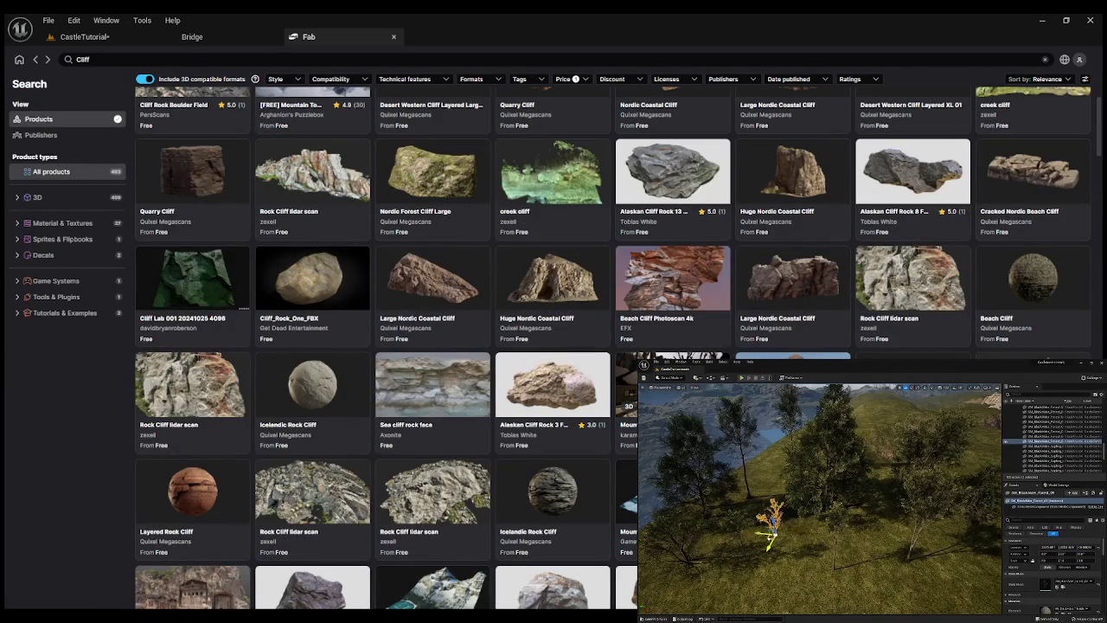
scroll(627, 393, "down", 2)
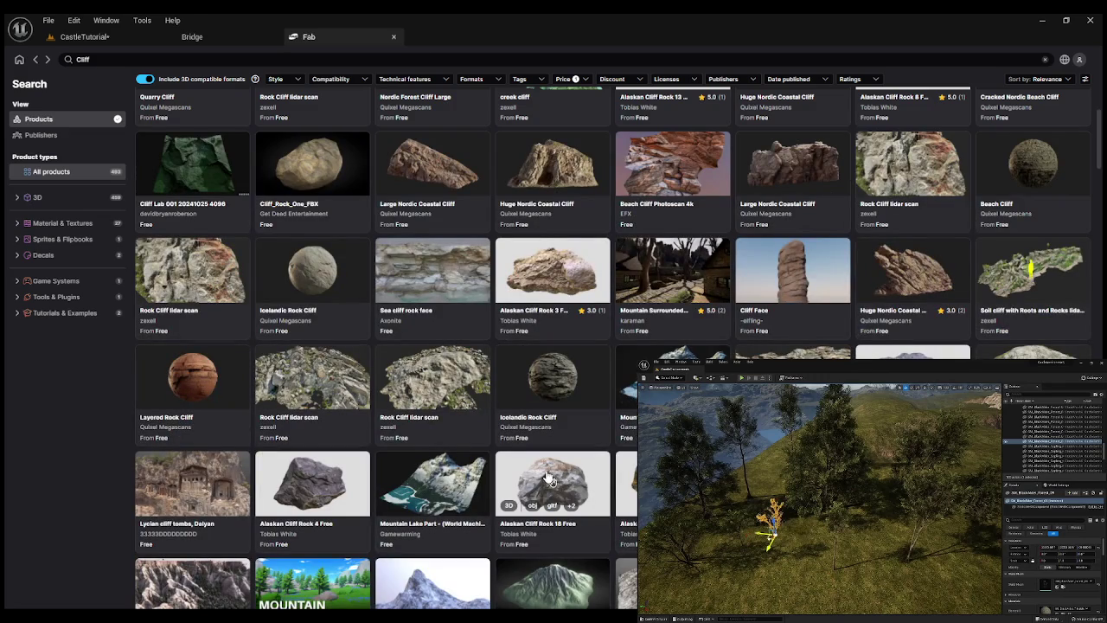
scroll(625, 467, "down", 2)
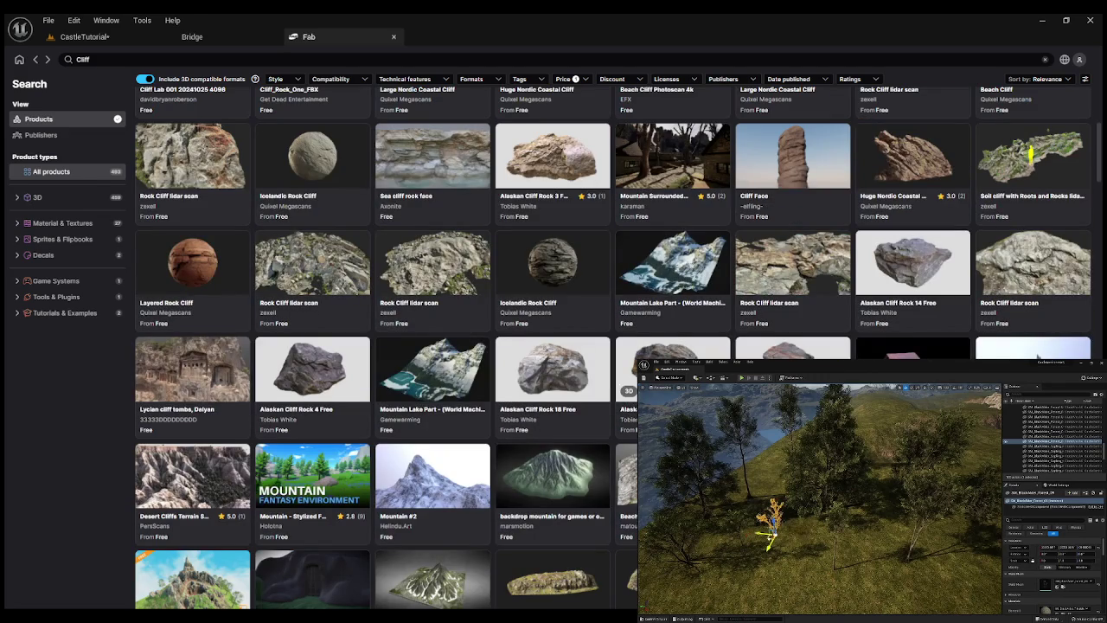
scroll(636, 381, "down", 3)
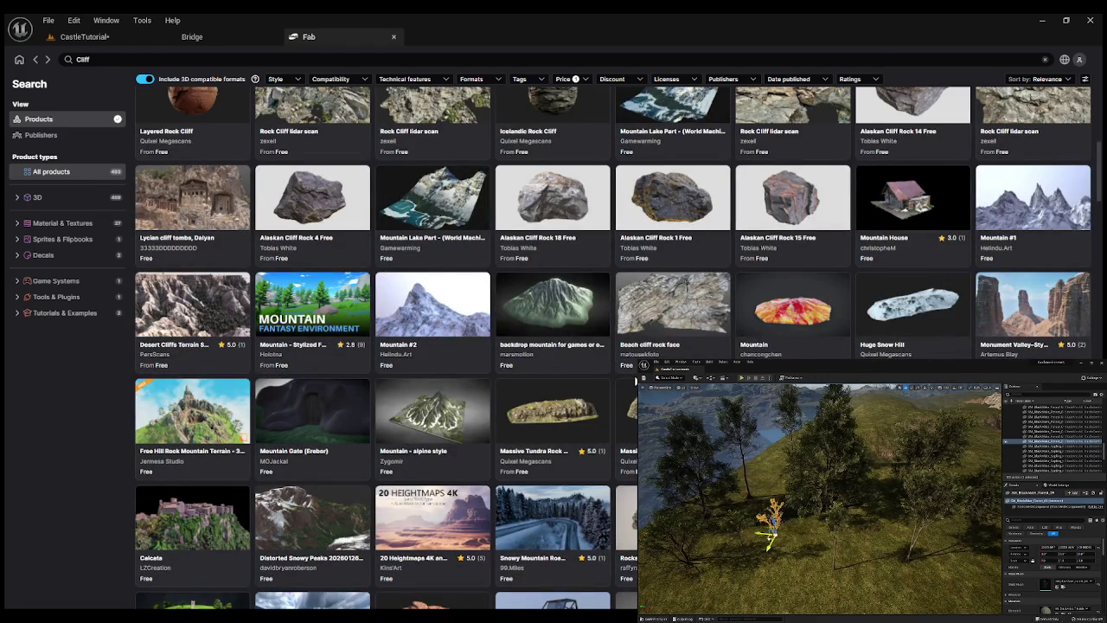
scroll(635, 381, "down", 3)
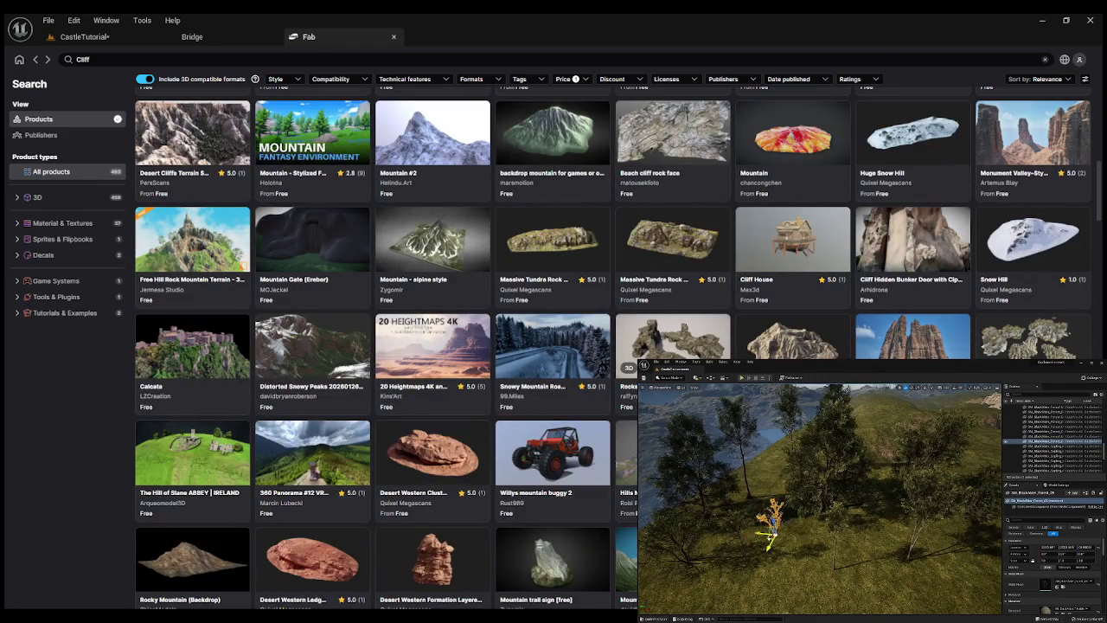
Preview the Rocks and combined pack's arch images, then return to the Cliff results.
left_click(632, 372)
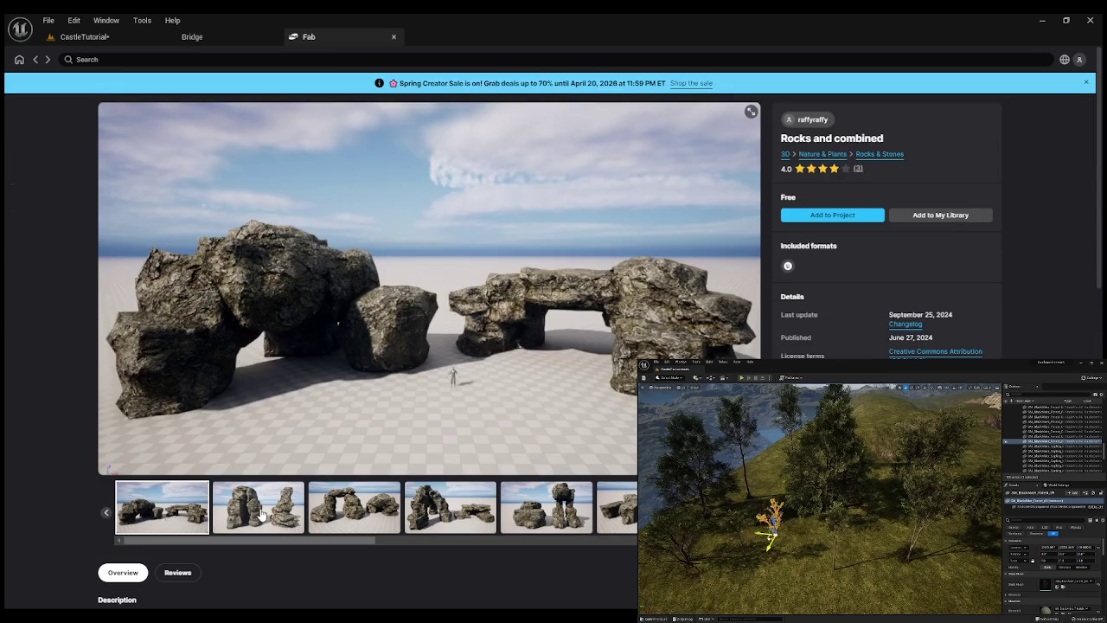
left_click(262, 513)
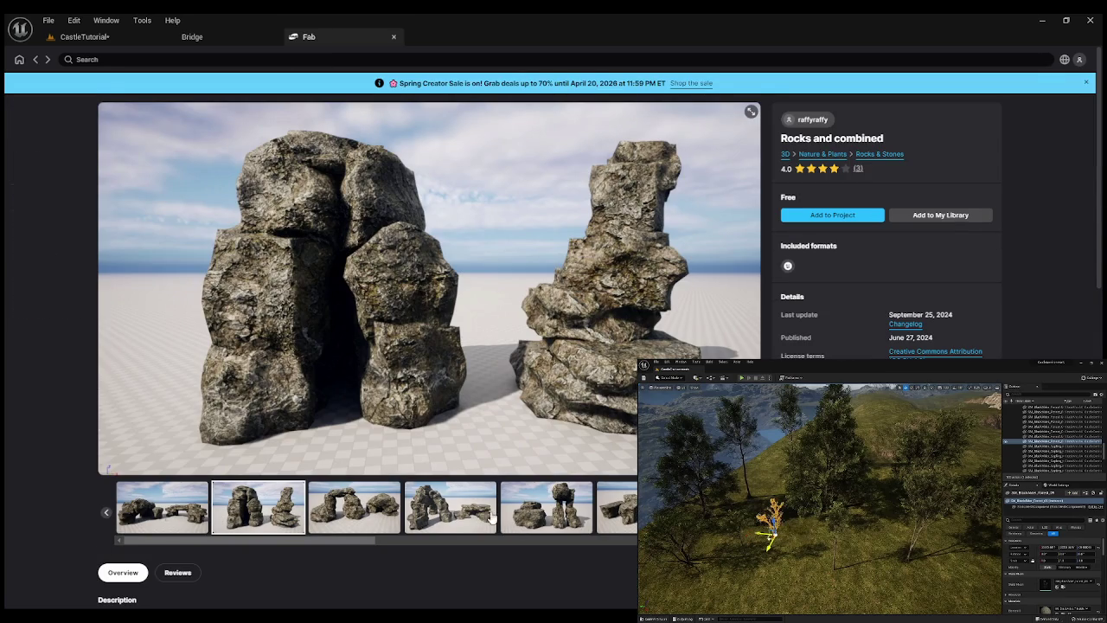
left_click(492, 516)
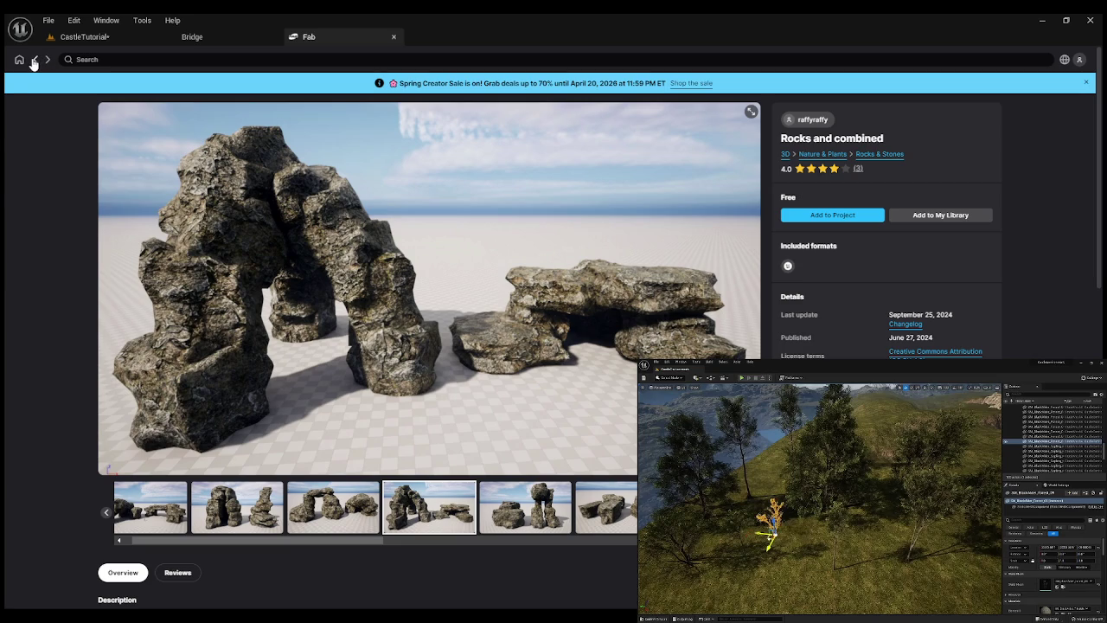
left_click(33, 62)
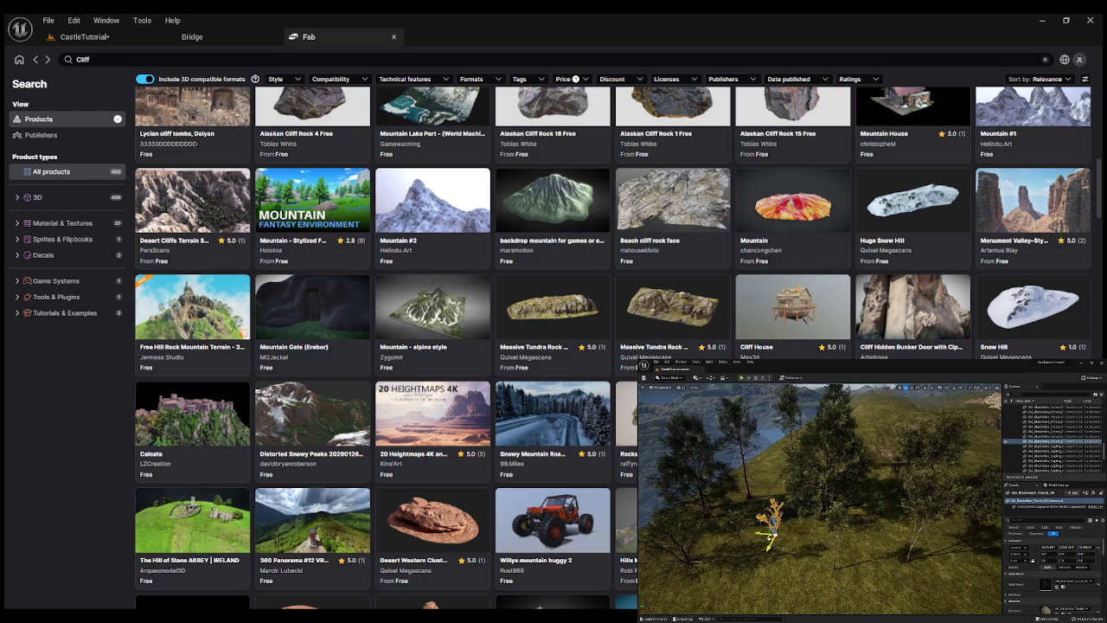
scroll(1031, 296, "down", 2)
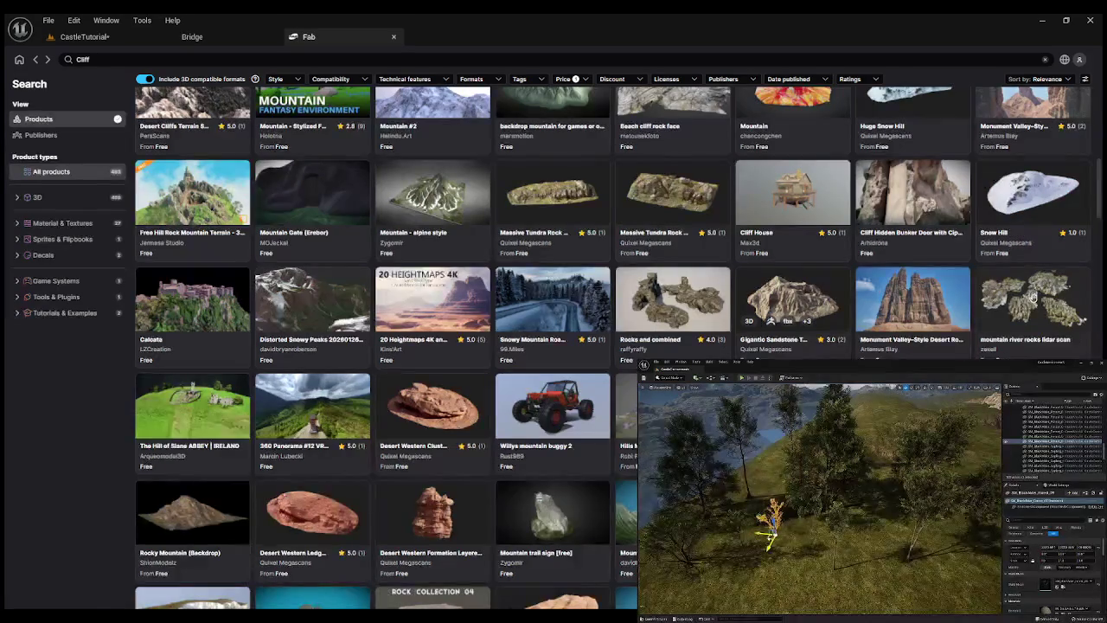
Open the mountain river rocks lidar scan and tilt its 3D preview to near top-down.
left_click(1032, 297)
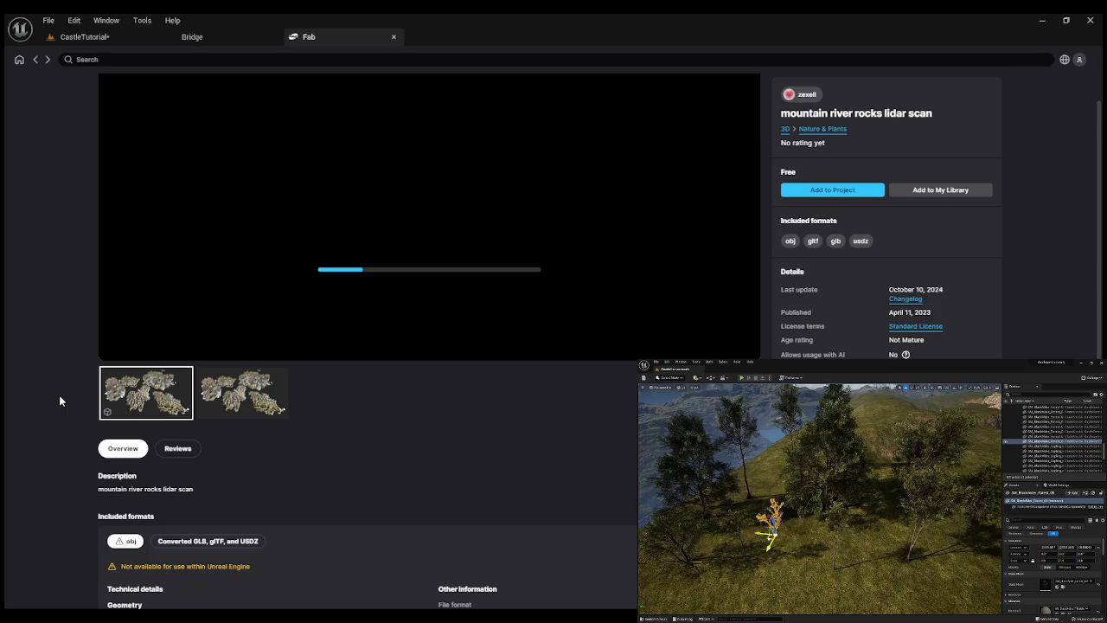
left_click(268, 403)
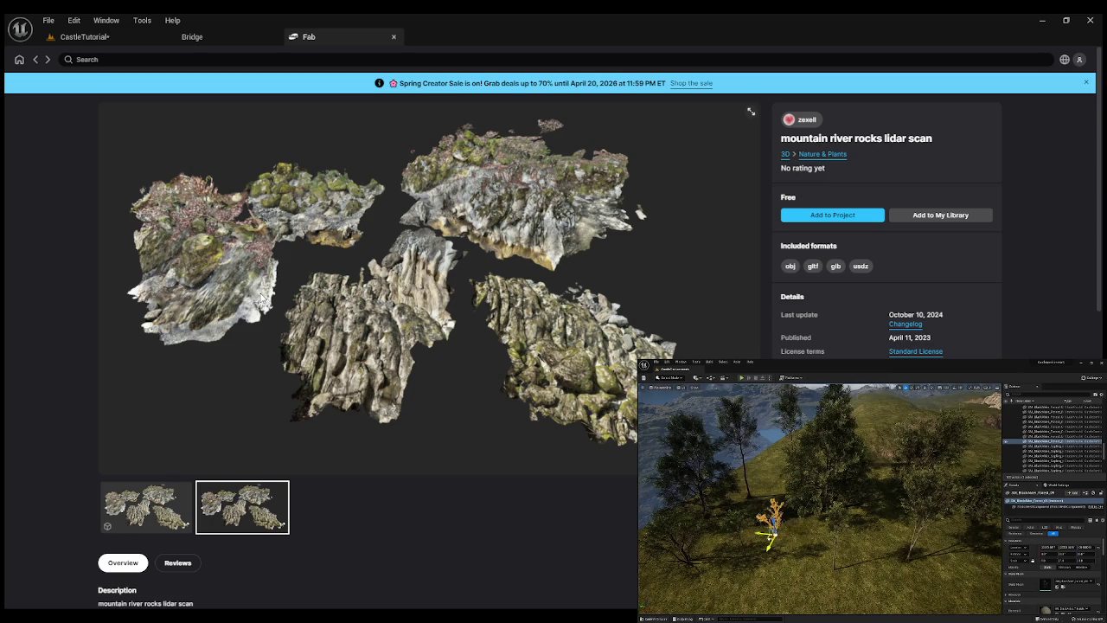
left_click(263, 299)
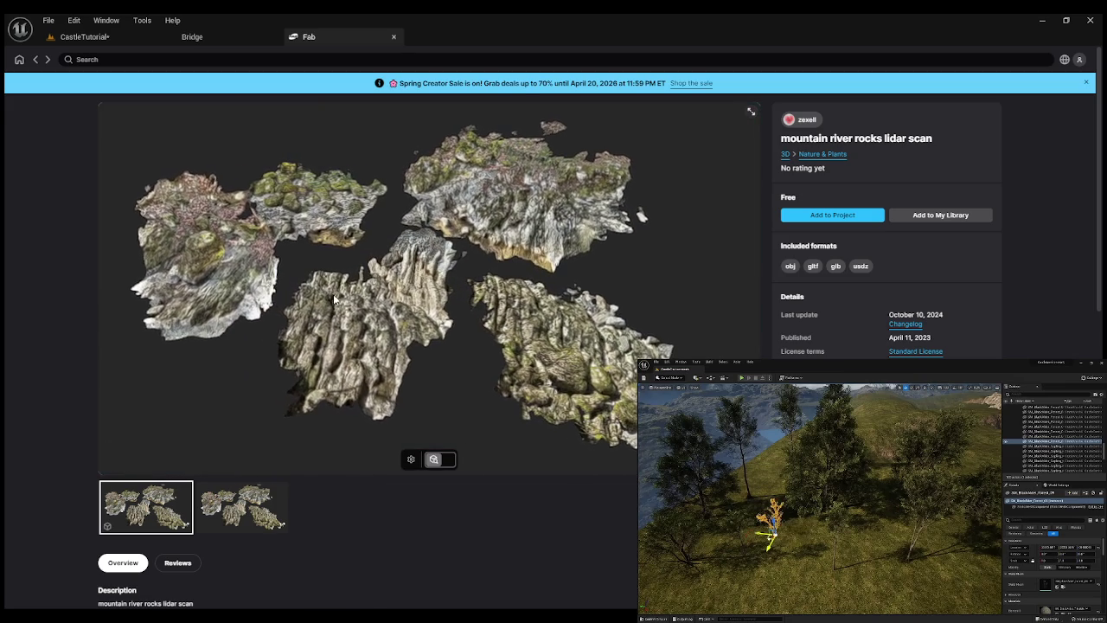
mouse_move(424, 297)
left_mouse_down()
mouse_move(417, 240)
mouse_move(388, 315)
left_mouse_up()
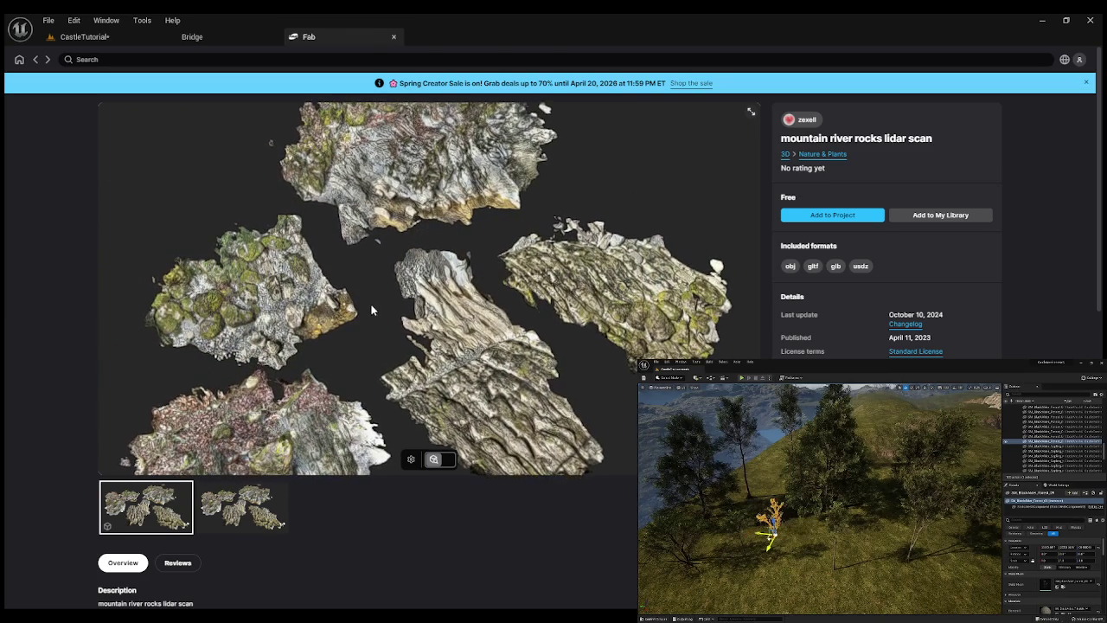
scroll(370, 303, "up", 3)
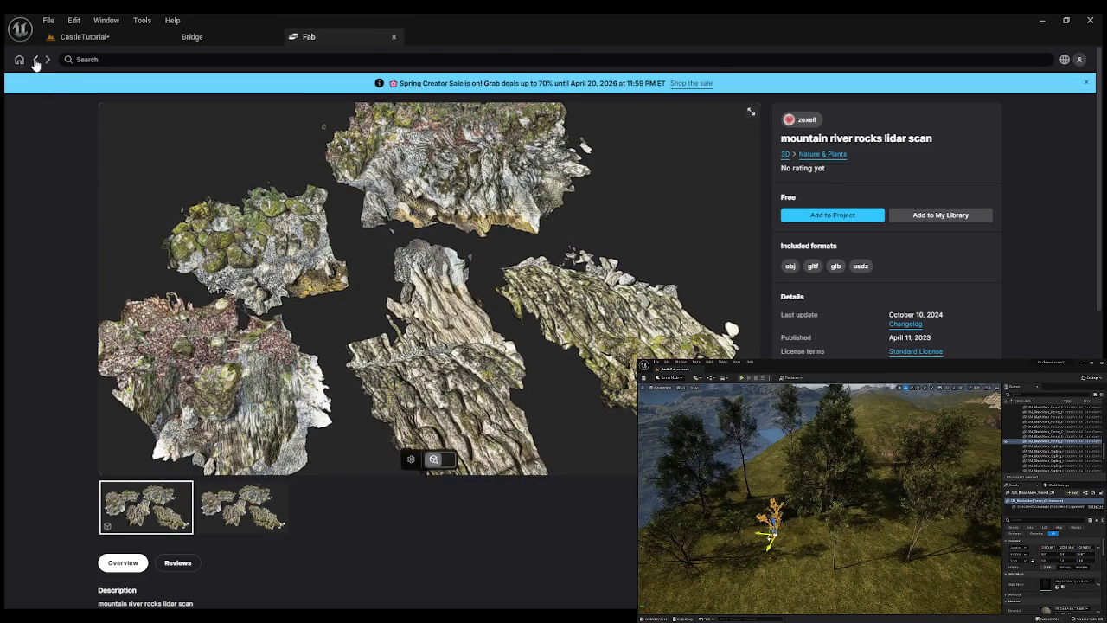
Scroll through the free Cliff results and open the UCreate - Fractal Meshes Pack page.
left_click(34, 61)
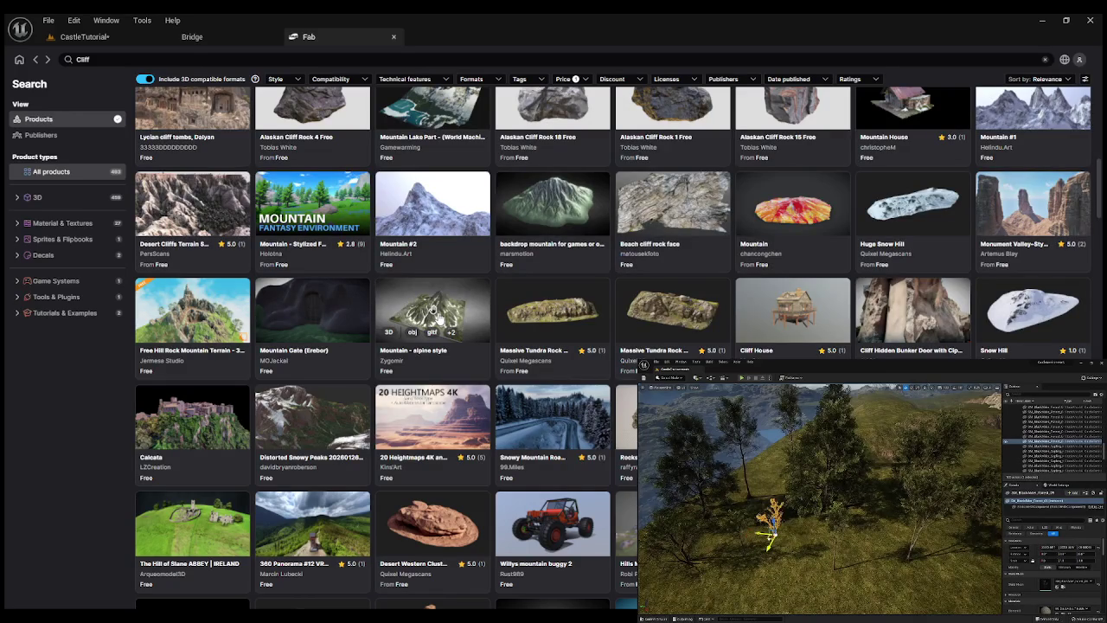
scroll(605, 346, "down", 1)
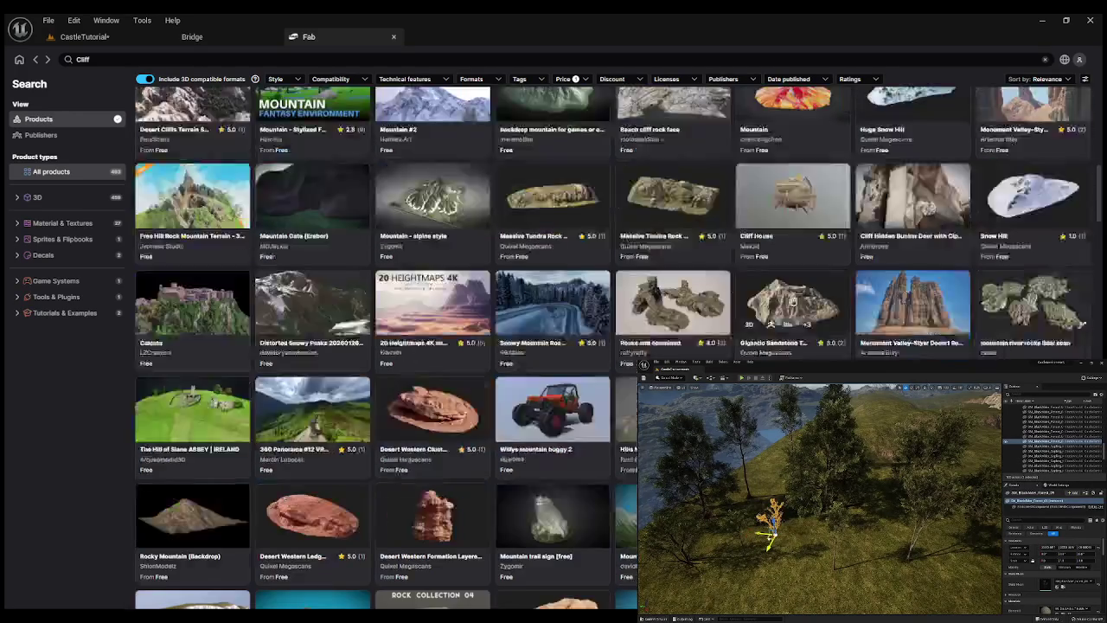
scroll(791, 302, "down", 1)
scroll(891, 309, "down", 1)
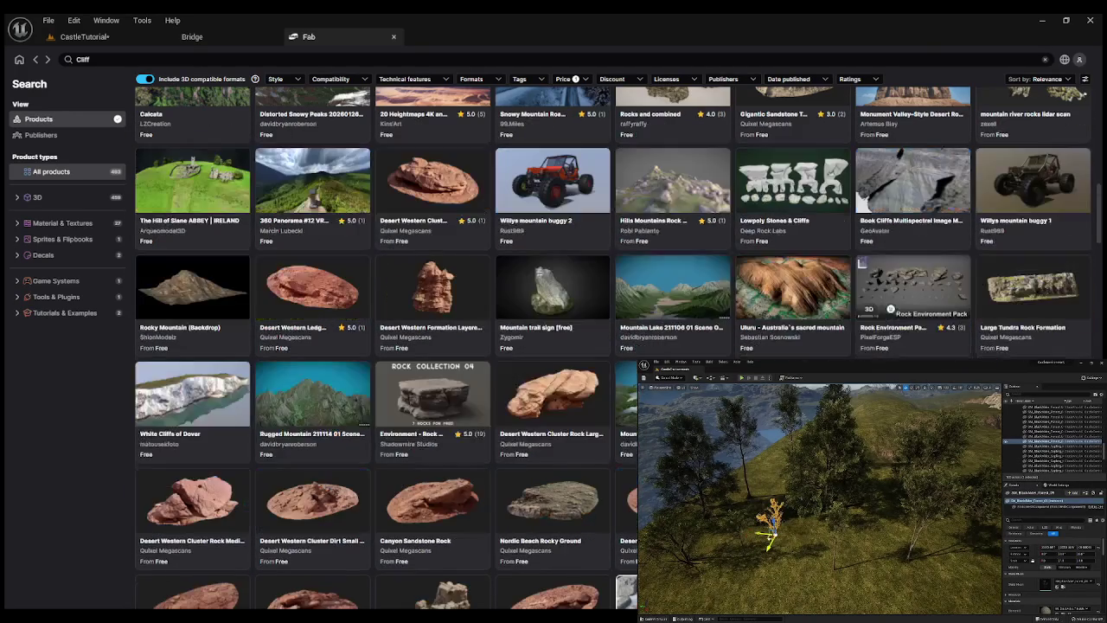
scroll(891, 303, "down", 1)
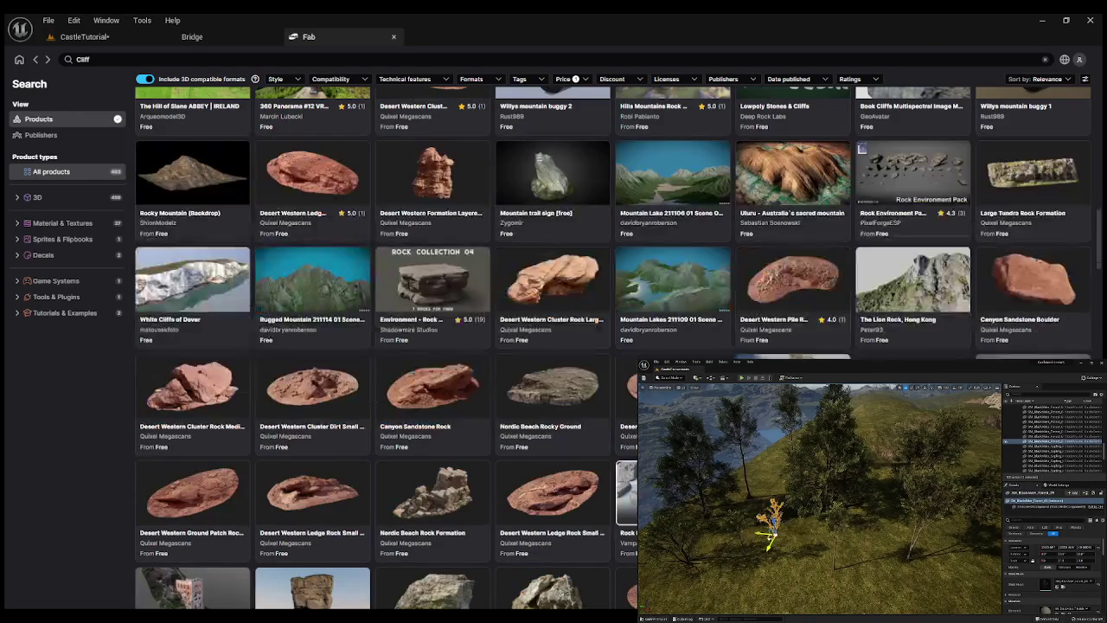
scroll(912, 320, "down", 2)
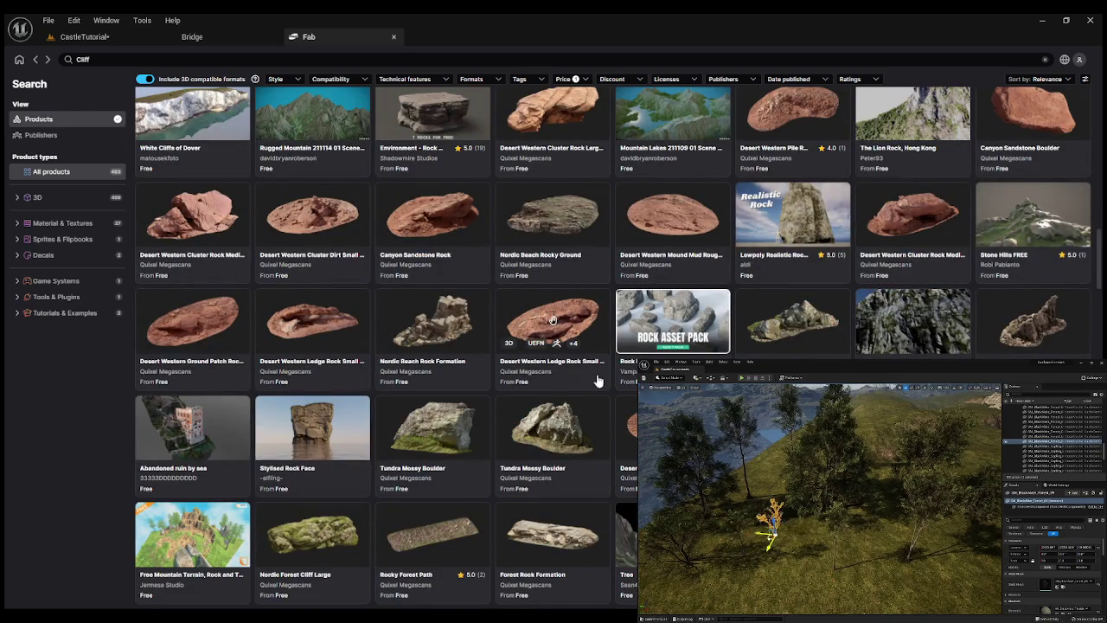
scroll(596, 380, "down", 1)
scroll(597, 381, "down", 3)
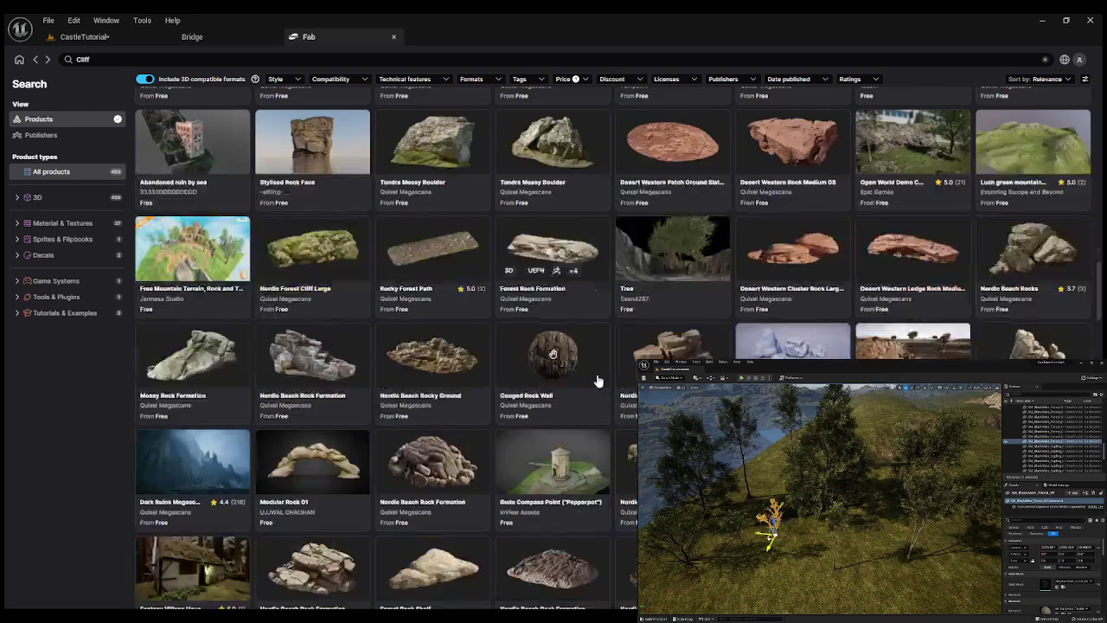
scroll(596, 381, "down", 6)
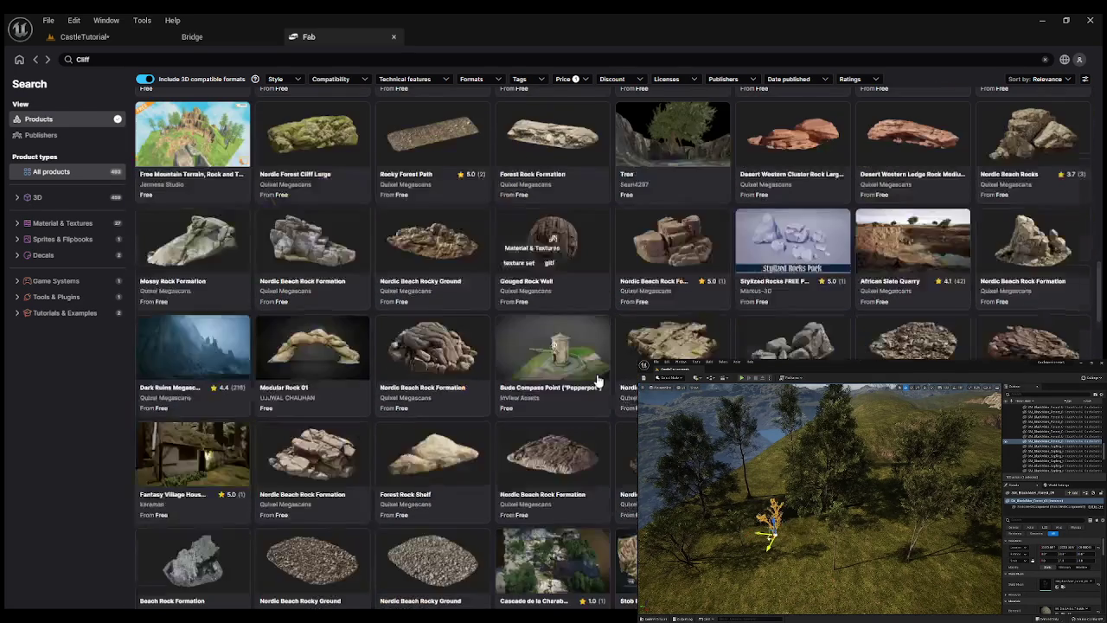
scroll(597, 381, "down", 2)
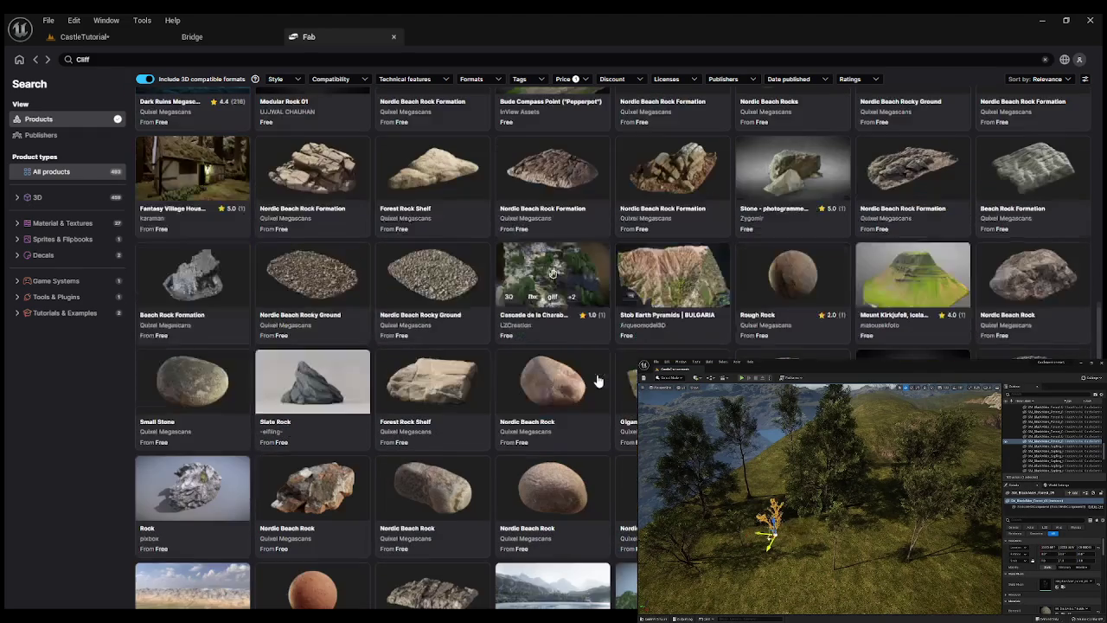
scroll(597, 380, "down", 2)
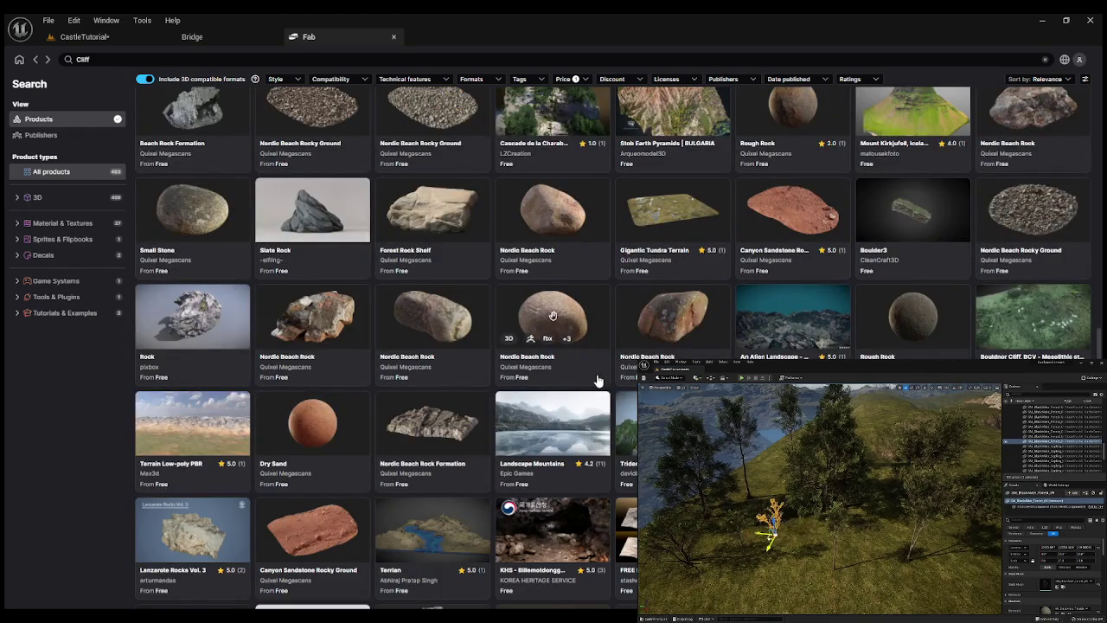
scroll(596, 380, "down", 2)
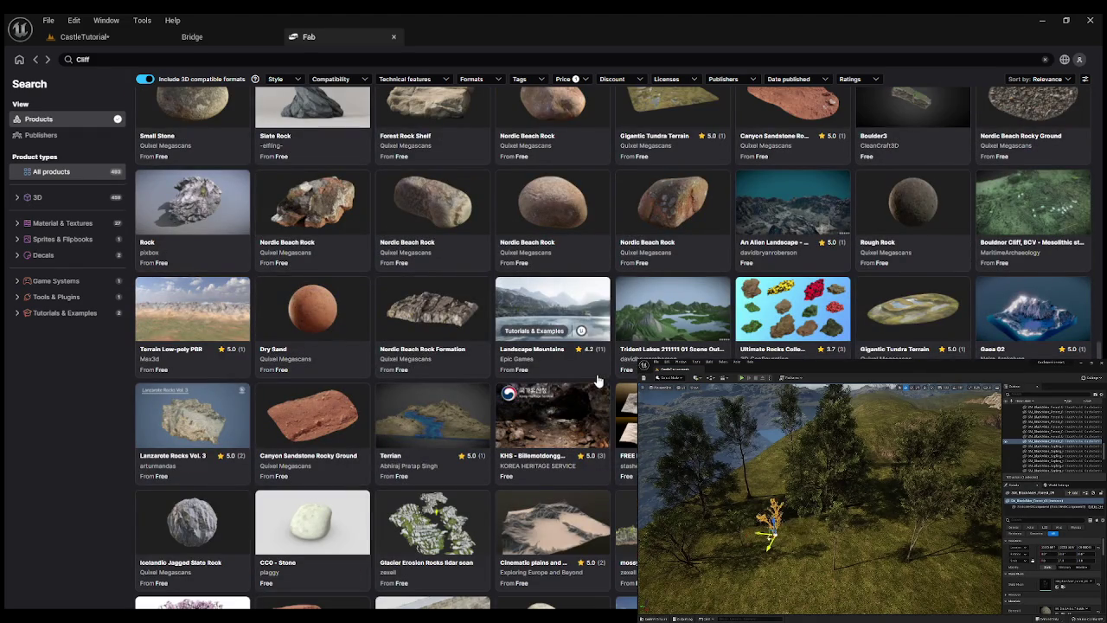
scroll(560, 389, "down", 5)
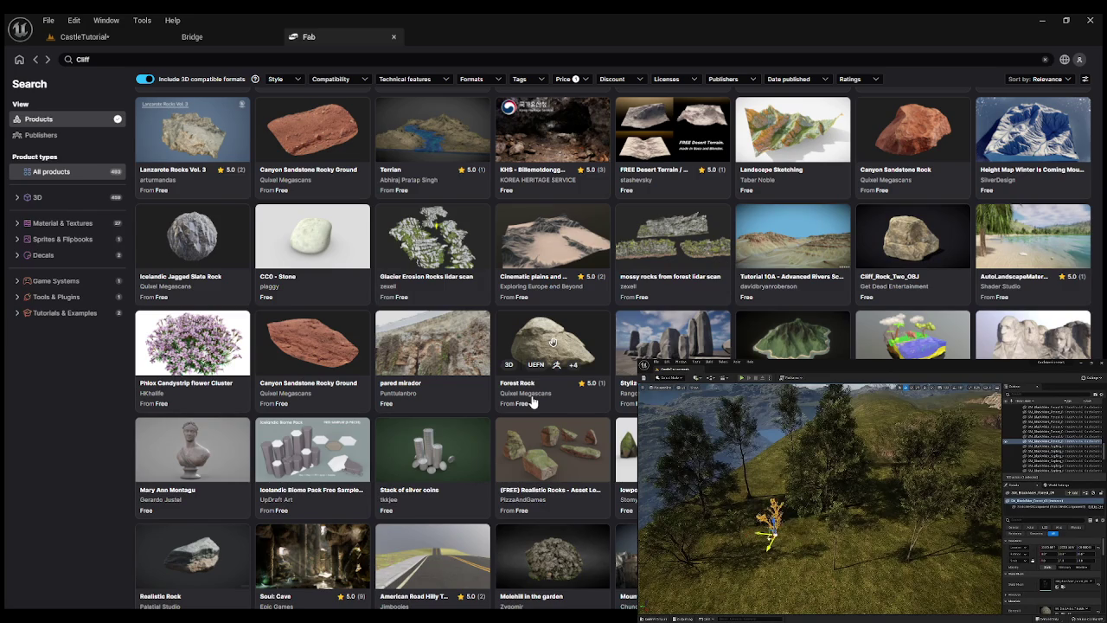
scroll(534, 401, "down", 1)
scroll(534, 401, "down", 4)
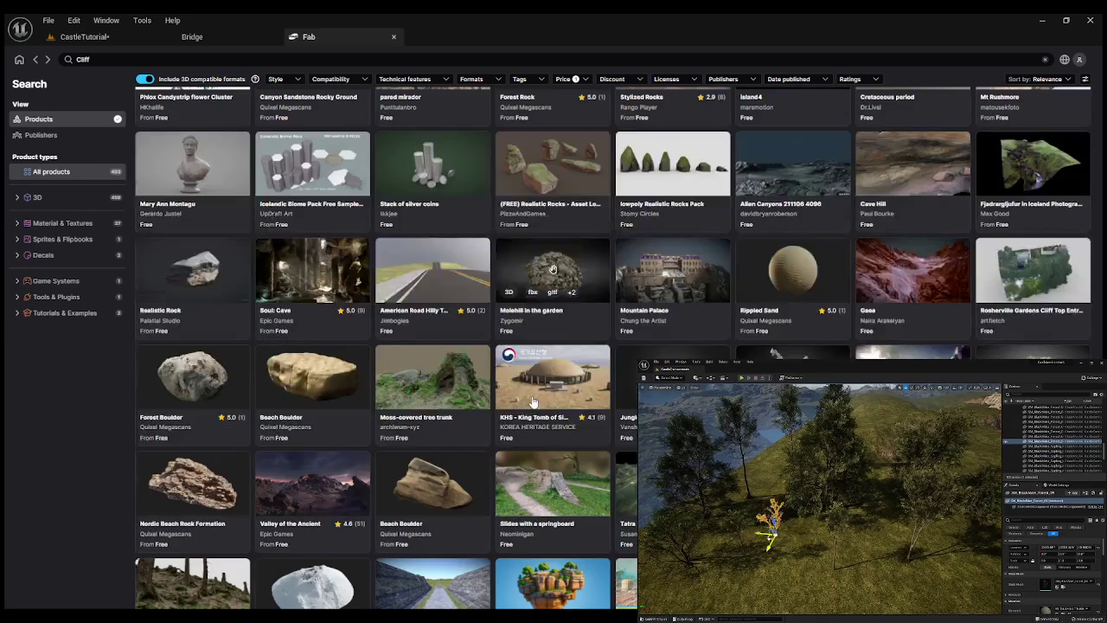
scroll(532, 399, "down", 2)
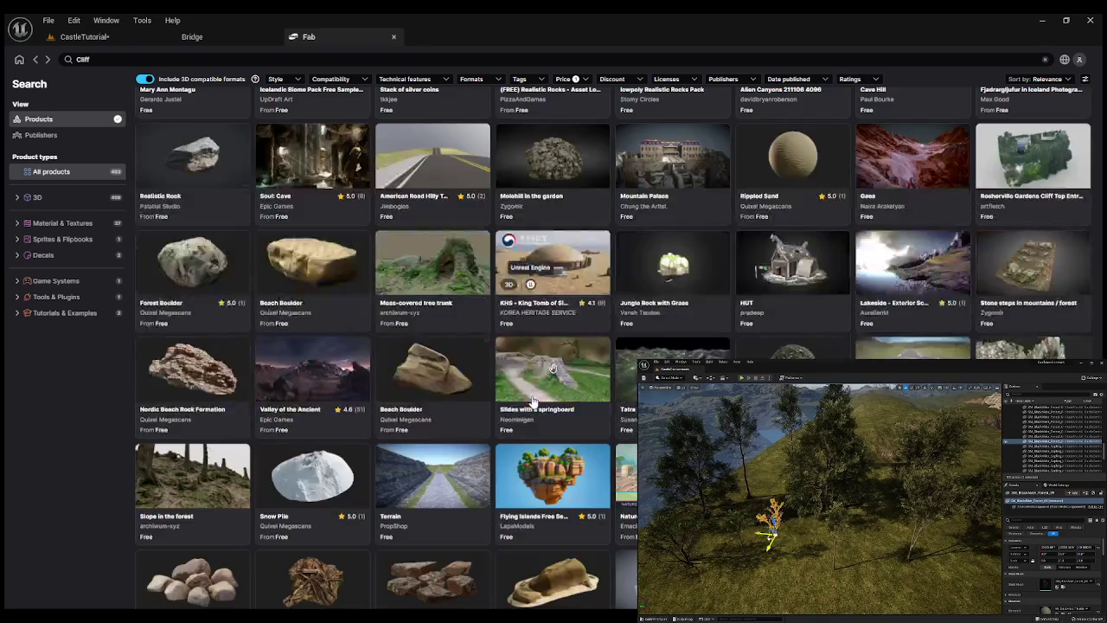
scroll(534, 401, "down", 2)
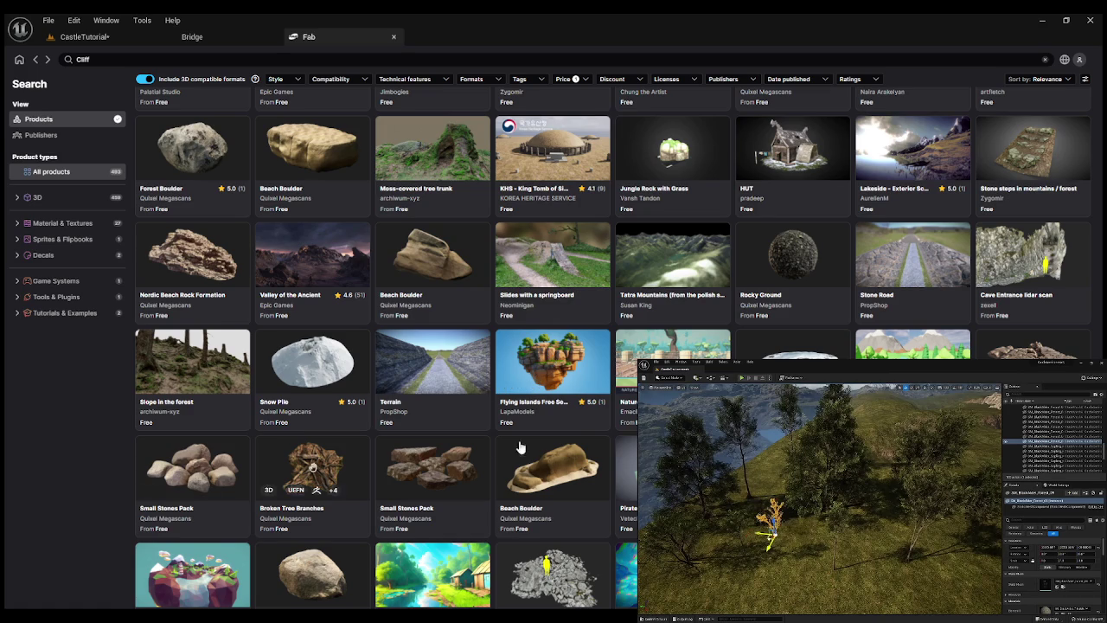
scroll(508, 433, "down", 3)
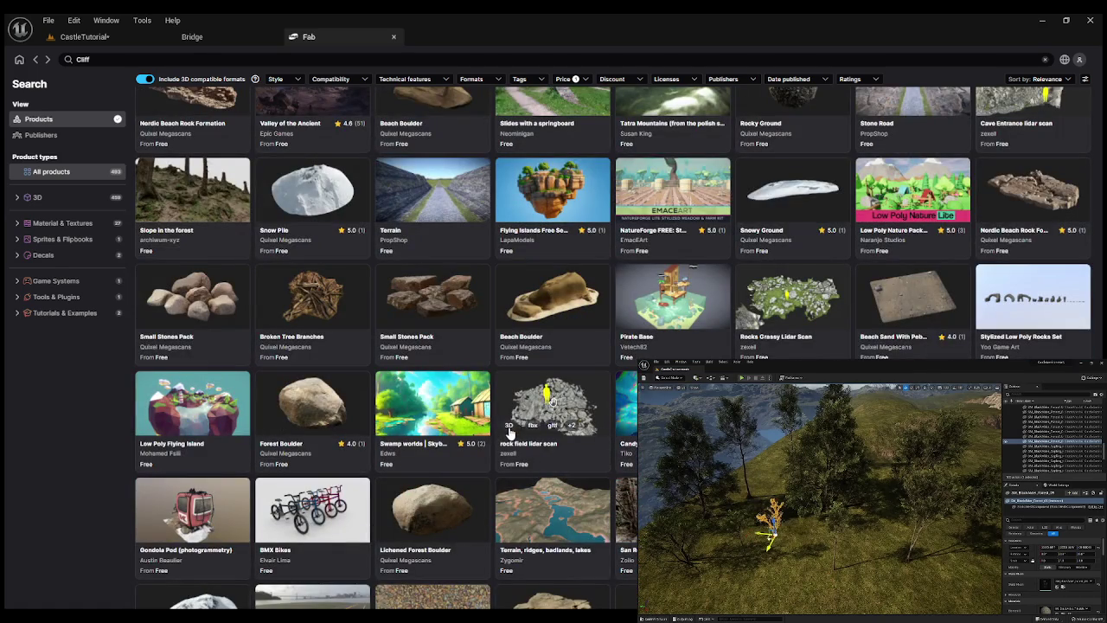
scroll(510, 433, "down", 2)
scroll(511, 435, "down", 2)
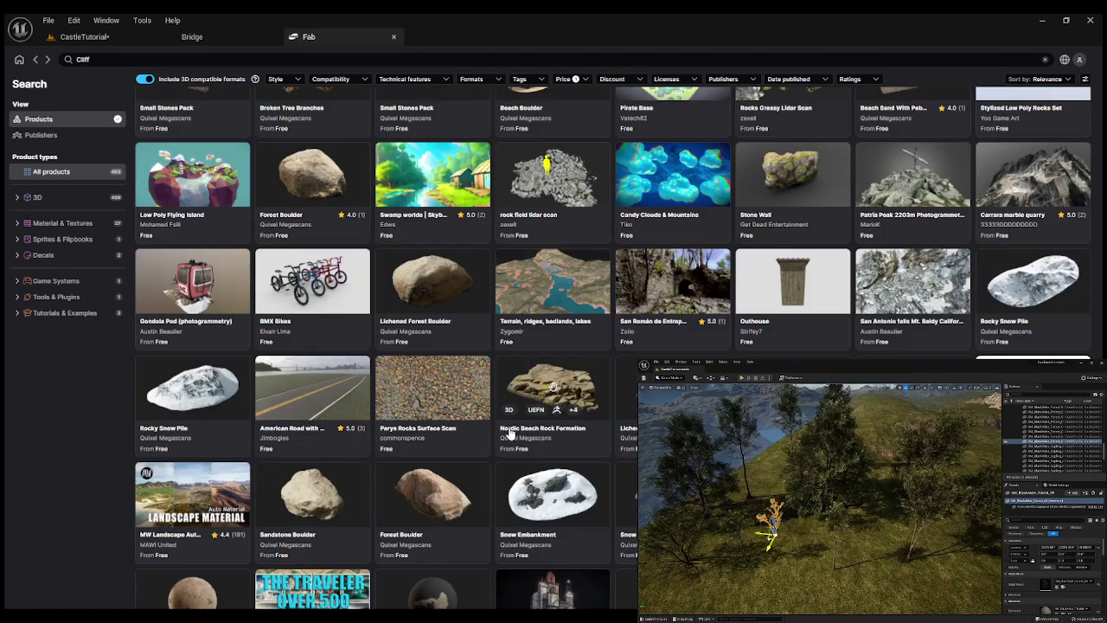
scroll(511, 434, "down", 4)
scroll(511, 434, "down", 2)
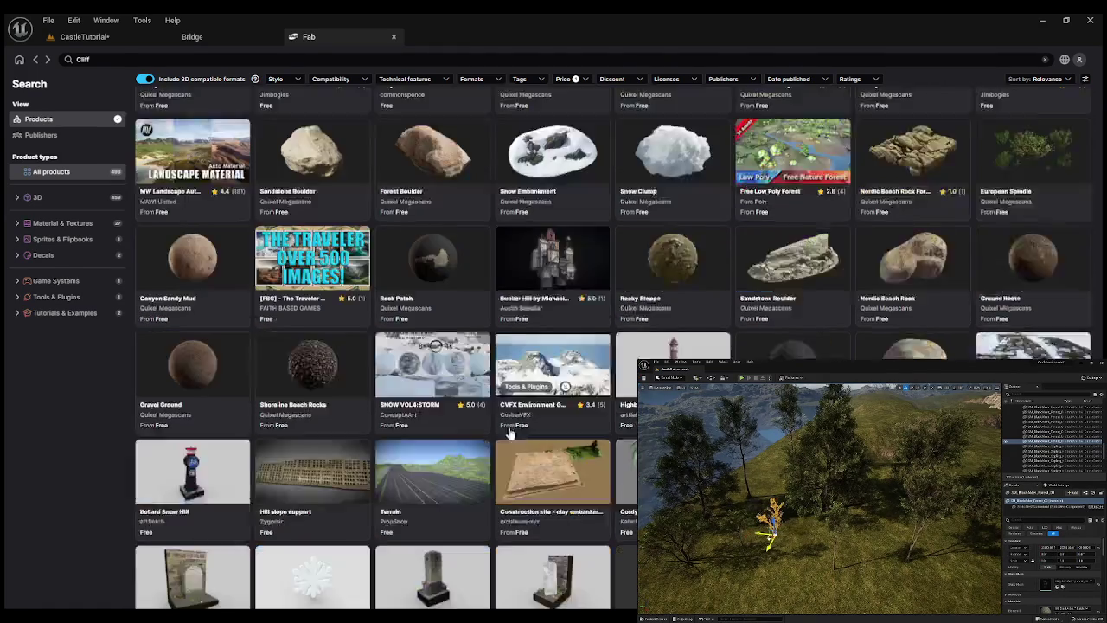
scroll(510, 434, "down", 1)
scroll(510, 434, "down", 1)
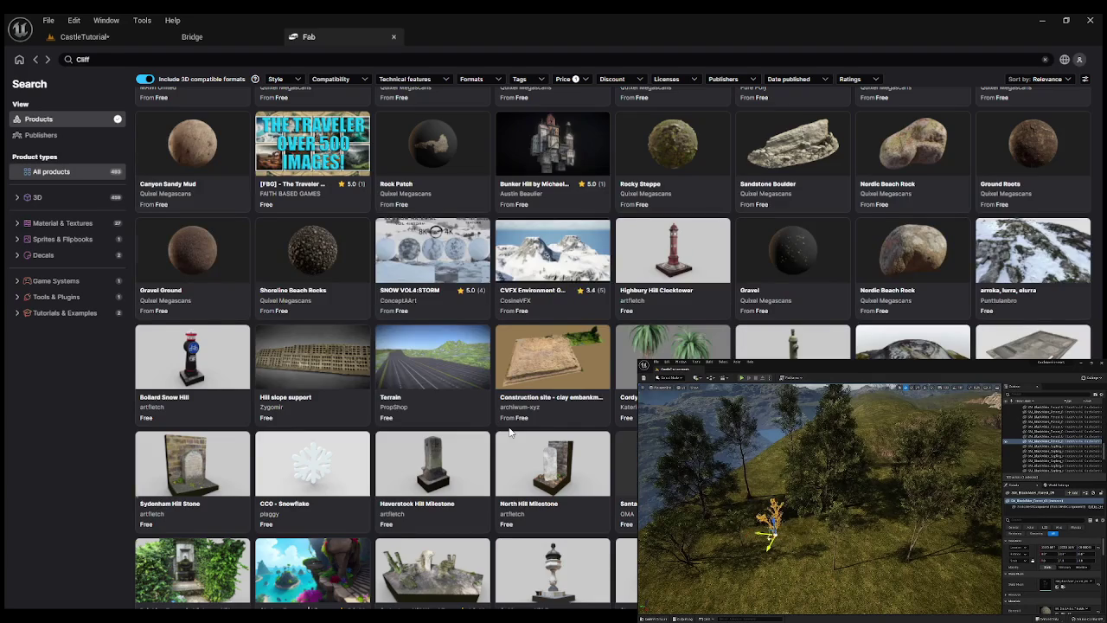
scroll(510, 434, "down", 9)
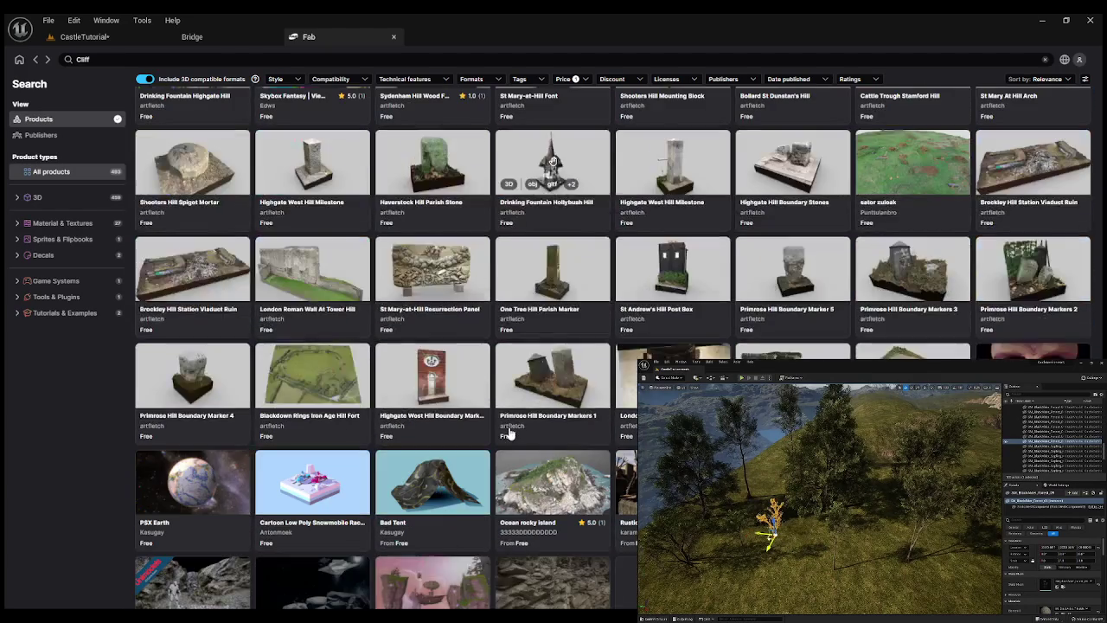
scroll(511, 434, "down", 4)
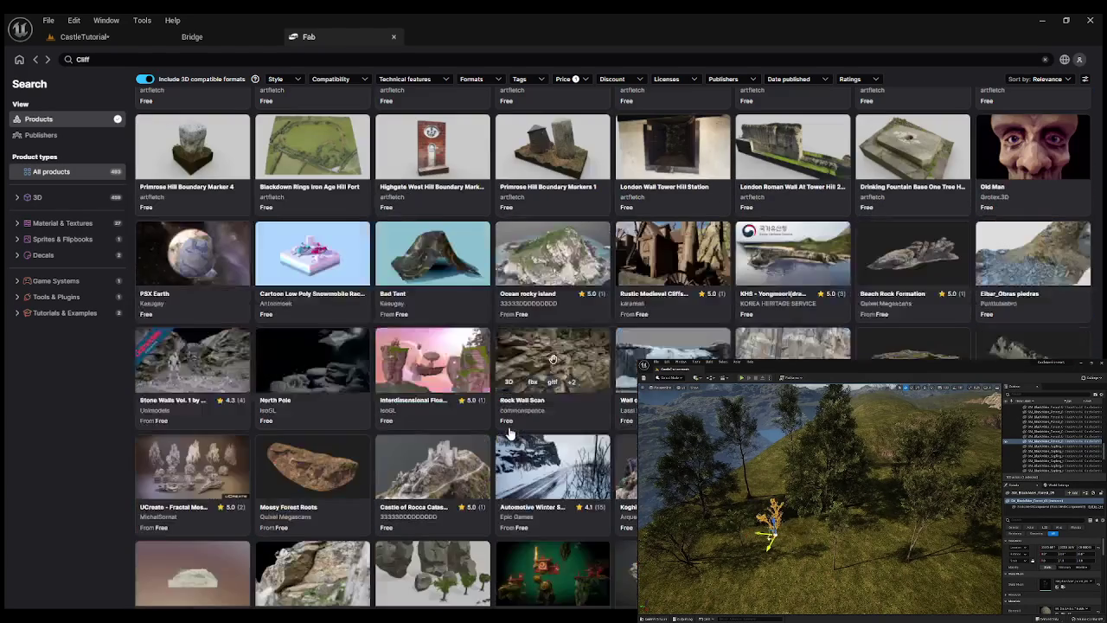
scroll(510, 435, "down", 2)
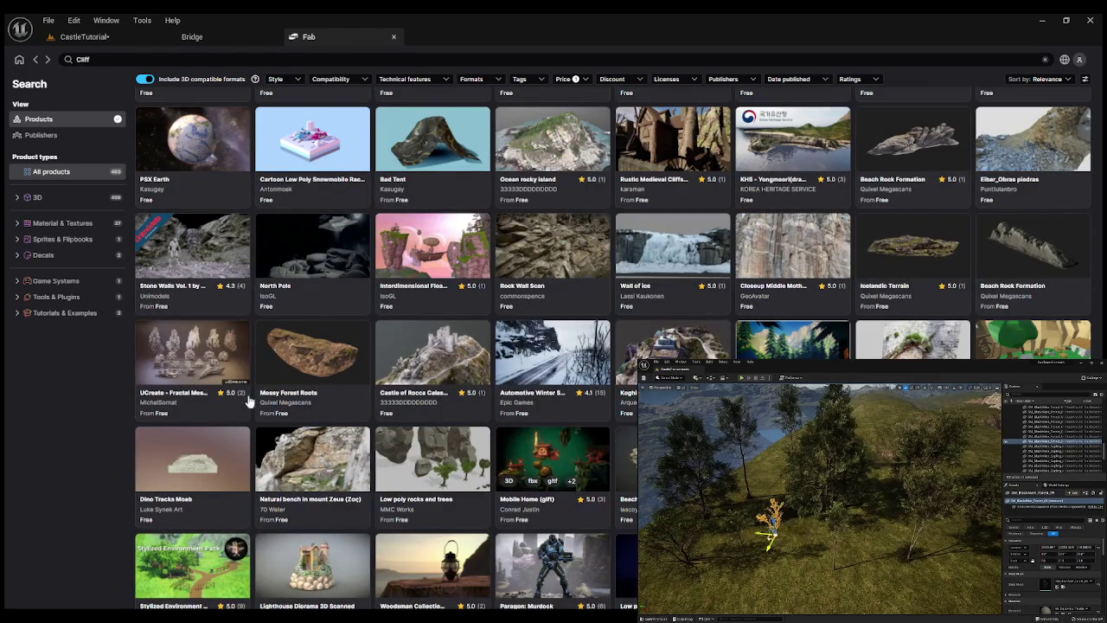
left_click(162, 390)
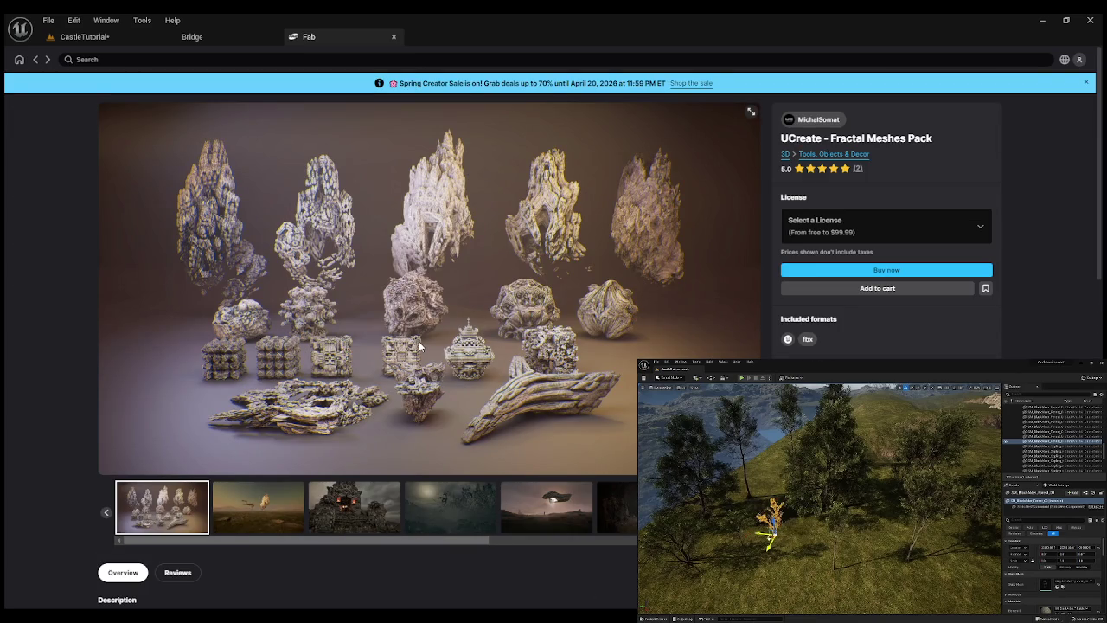
Return to the Cliff results and scroll further to Rock Pack Vol 01 and Nordic Beach Rocks.
left_click(36, 60)
scroll(913, 348, "down", 3)
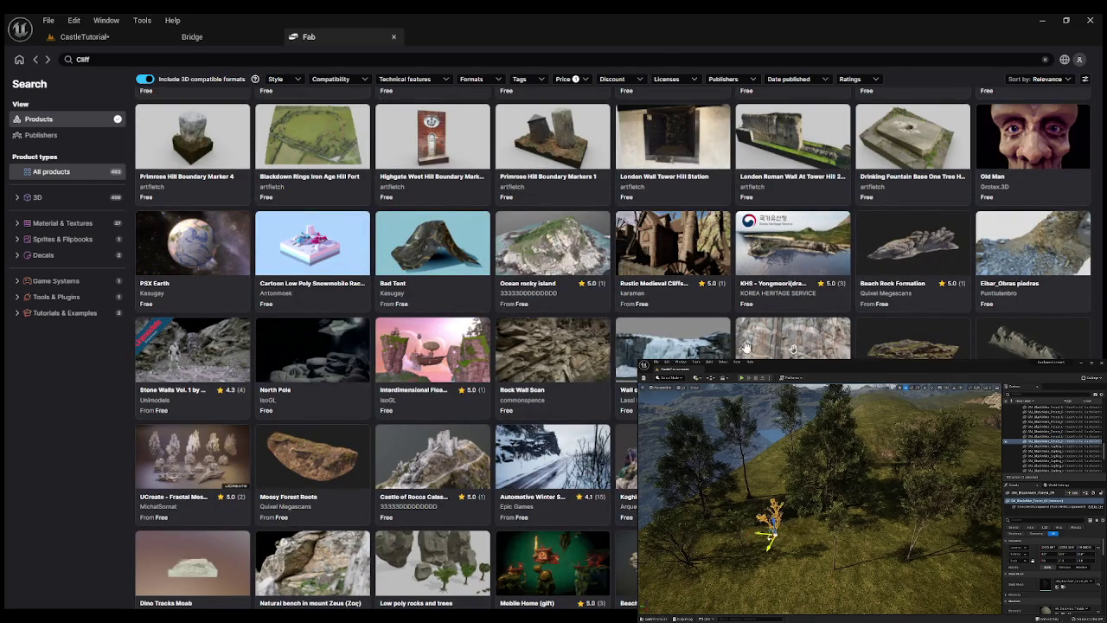
scroll(510, 342, "down", 1)
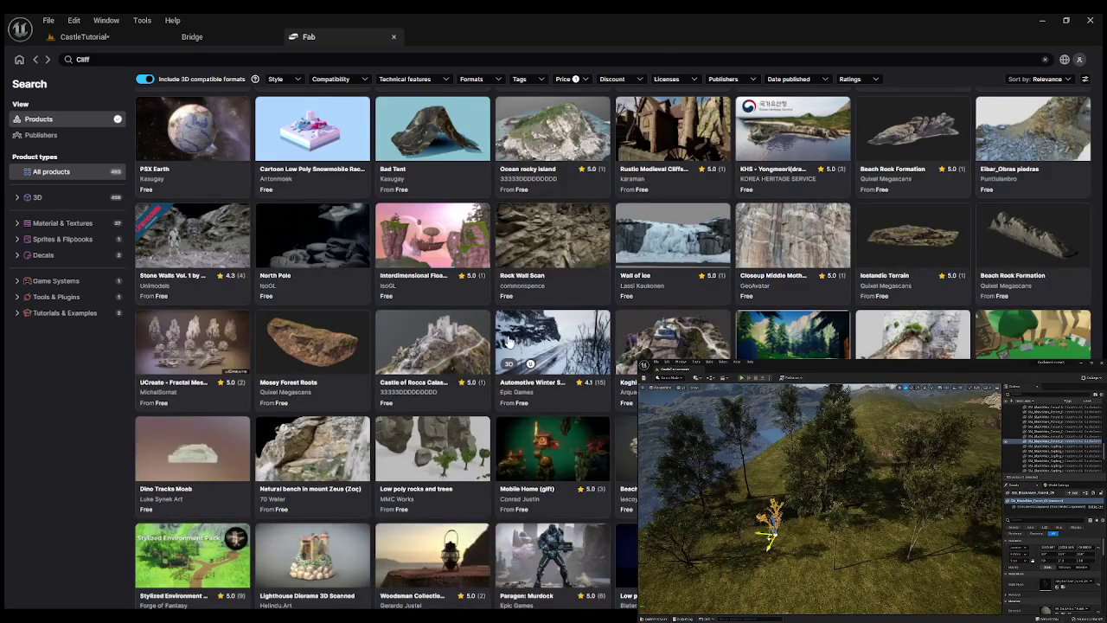
scroll(508, 342, "down", 1)
scroll(509, 343, "down", 1)
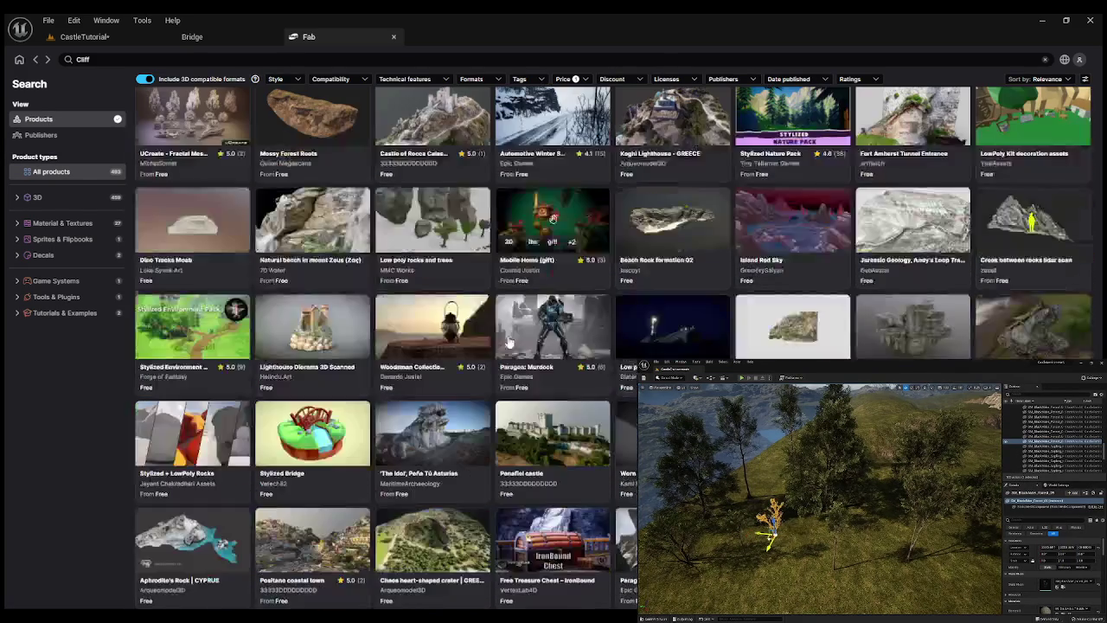
scroll(509, 343, "down", 5)
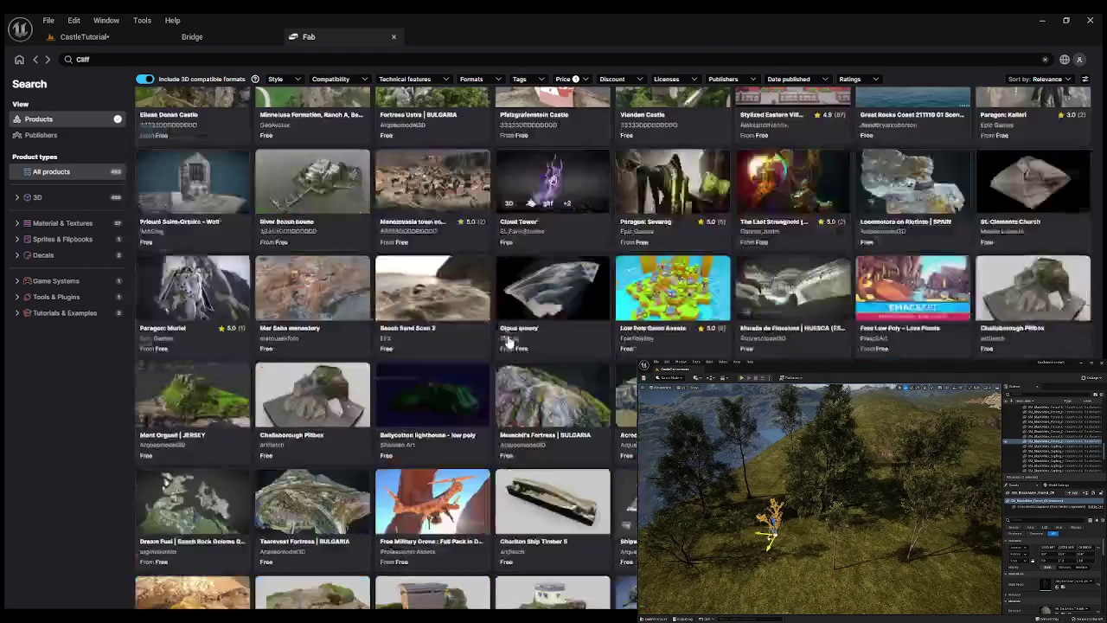
scroll(509, 342, "down", 1)
scroll(508, 342, "down", 2)
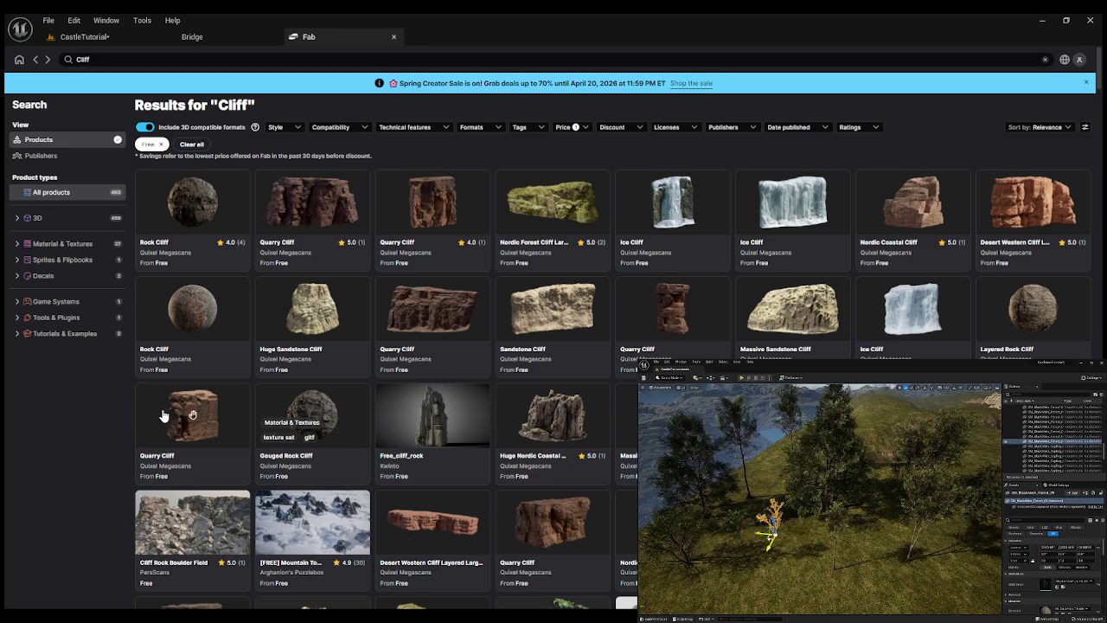
scroll(442, 325, "down", 3)
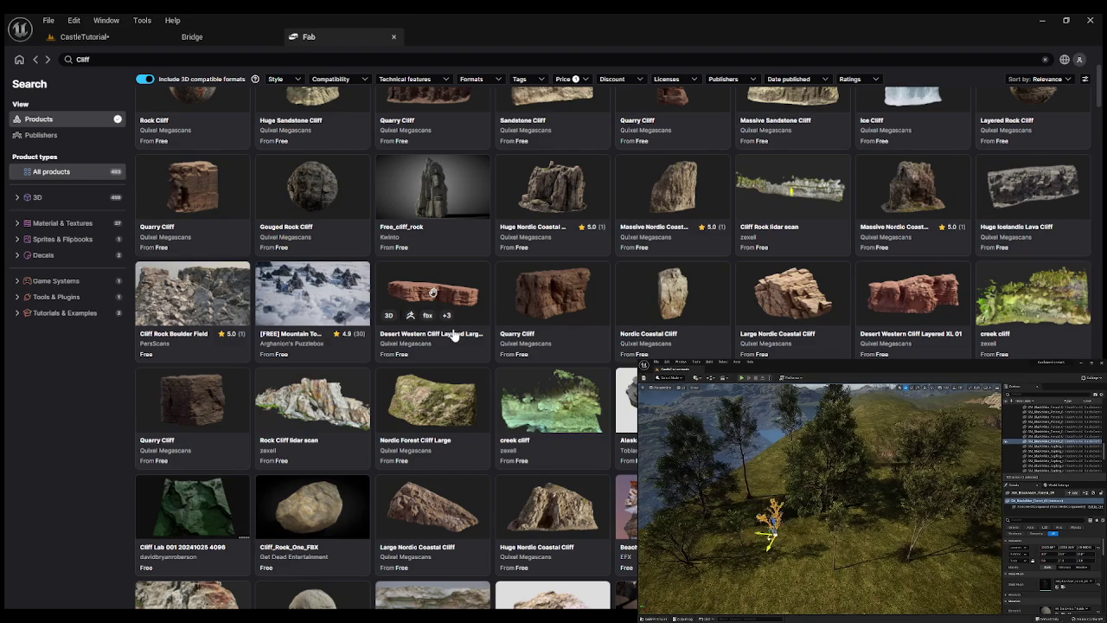
scroll(453, 335, "down", 2)
scroll(453, 335, "down", 2)
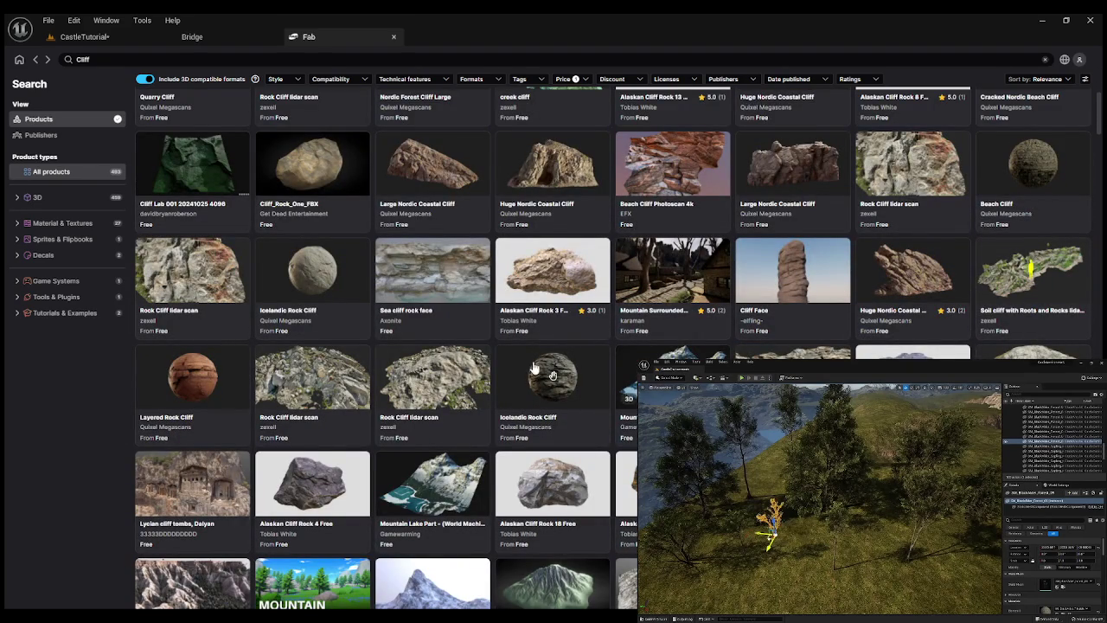
scroll(533, 368, "down", 1)
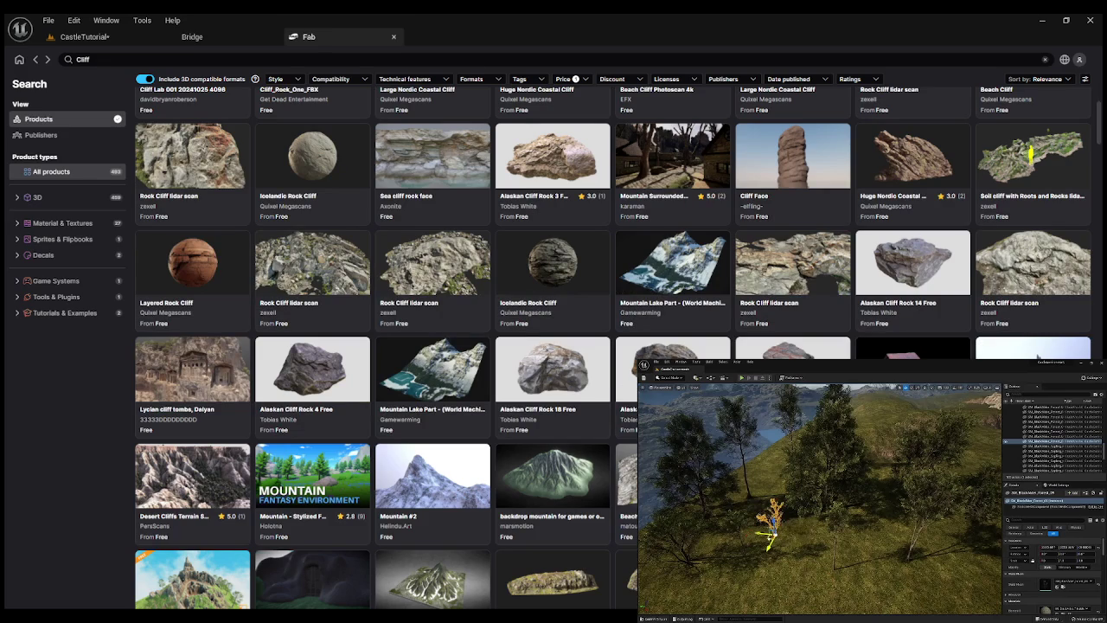
scroll(575, 372, "down", 1)
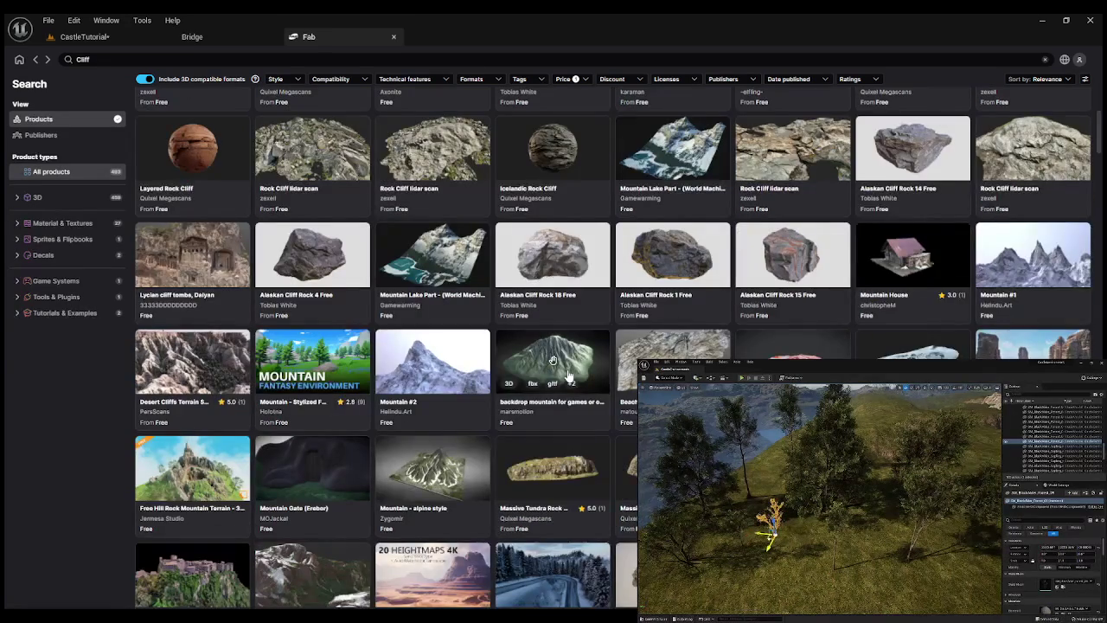
scroll(571, 373, "down", 1)
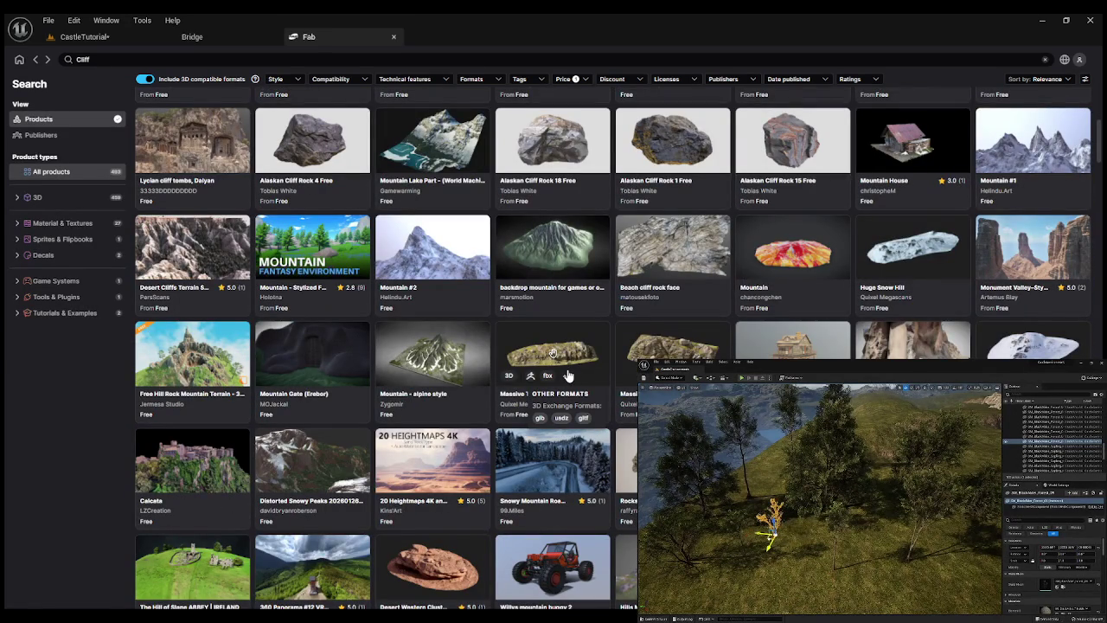
scroll(568, 374, "down", 1)
scroll(568, 374, "down", 2)
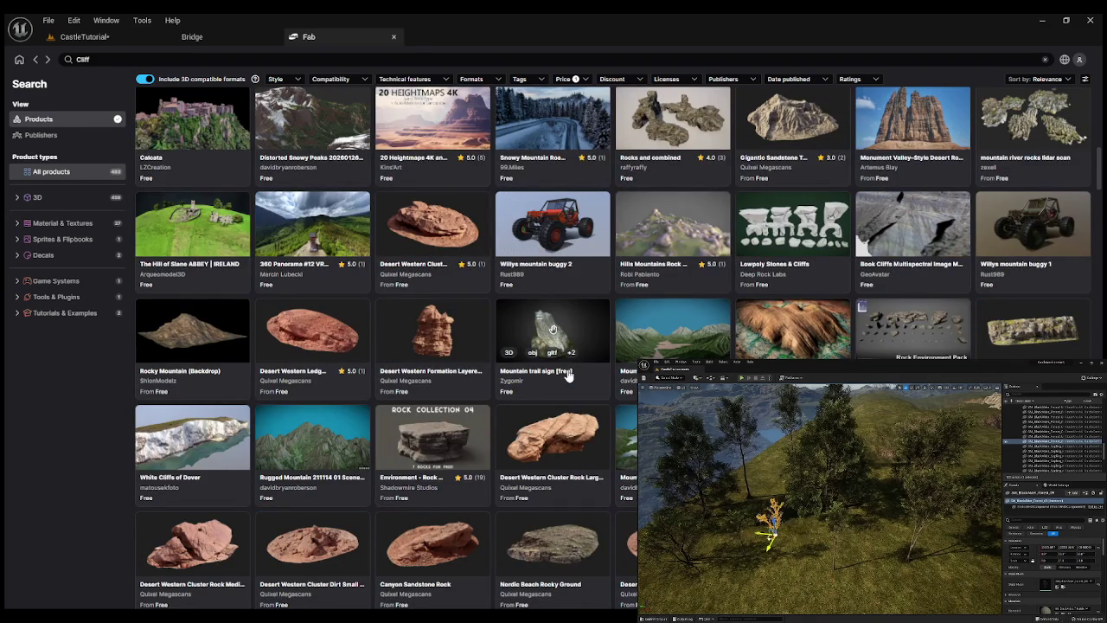
scroll(568, 375, "down", 1)
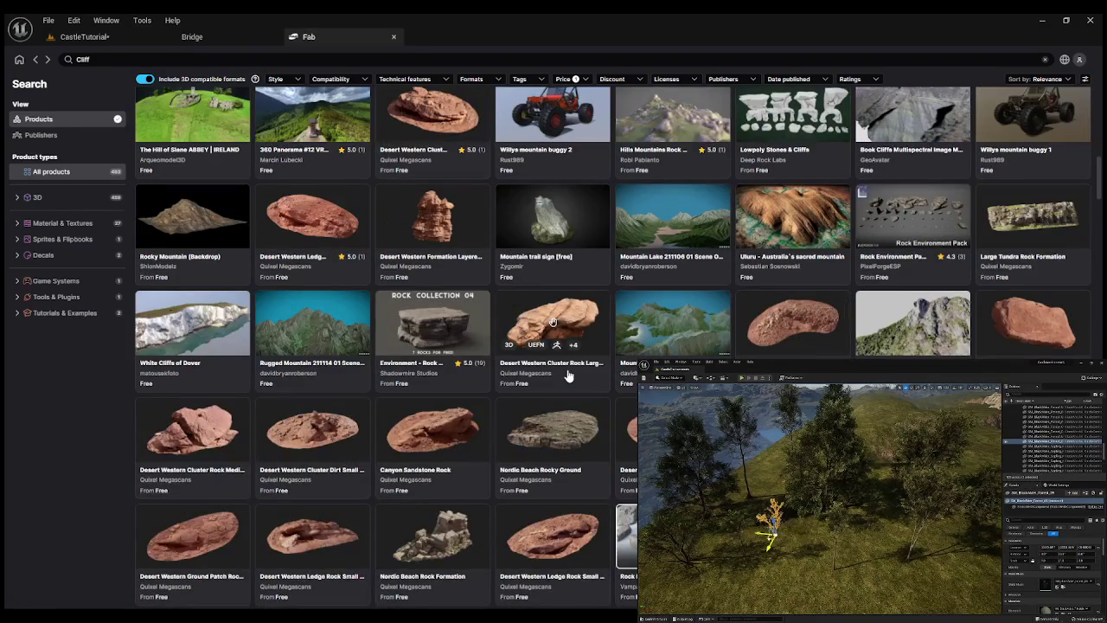
scroll(568, 375, "down", 2)
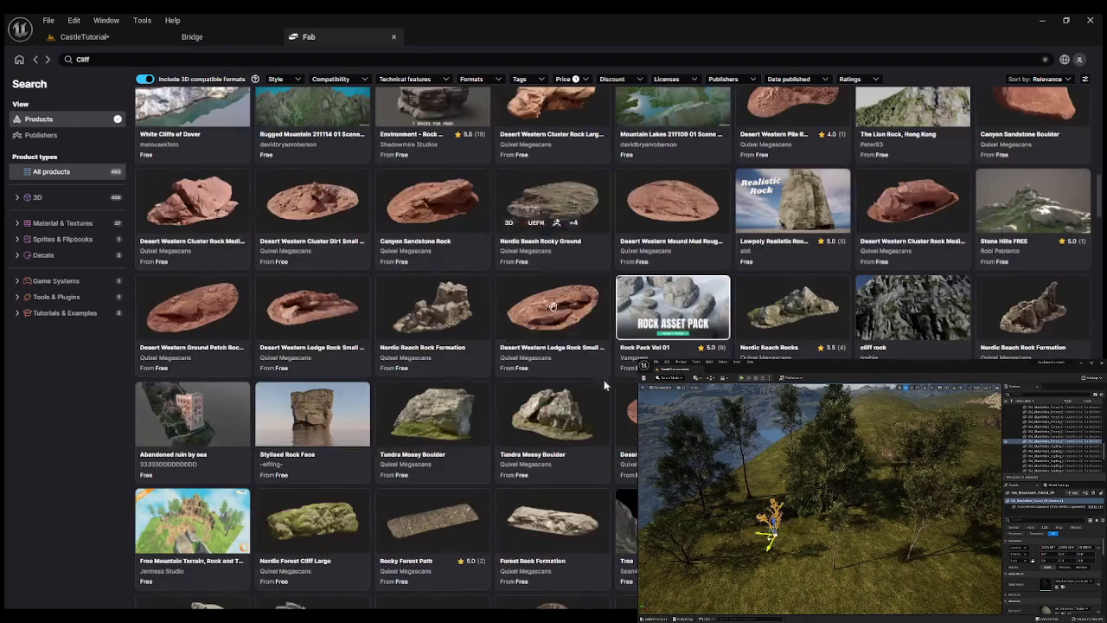
Inspect Rock Pack Vol 01's product page and its third preview render, then return to the results.
left_click(667, 307)
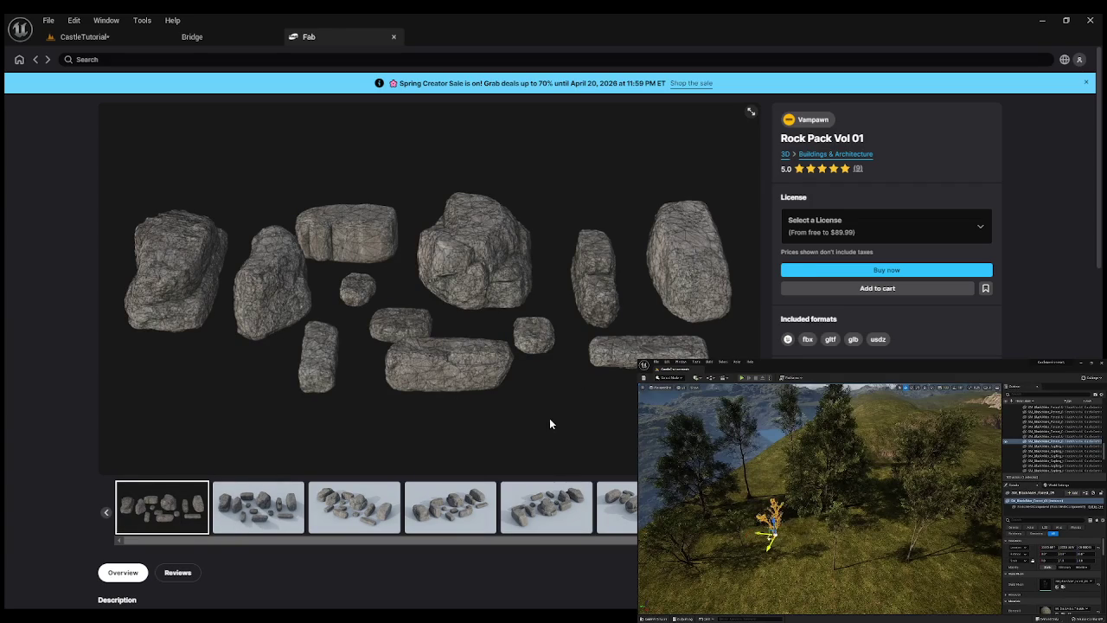
left_click(329, 516)
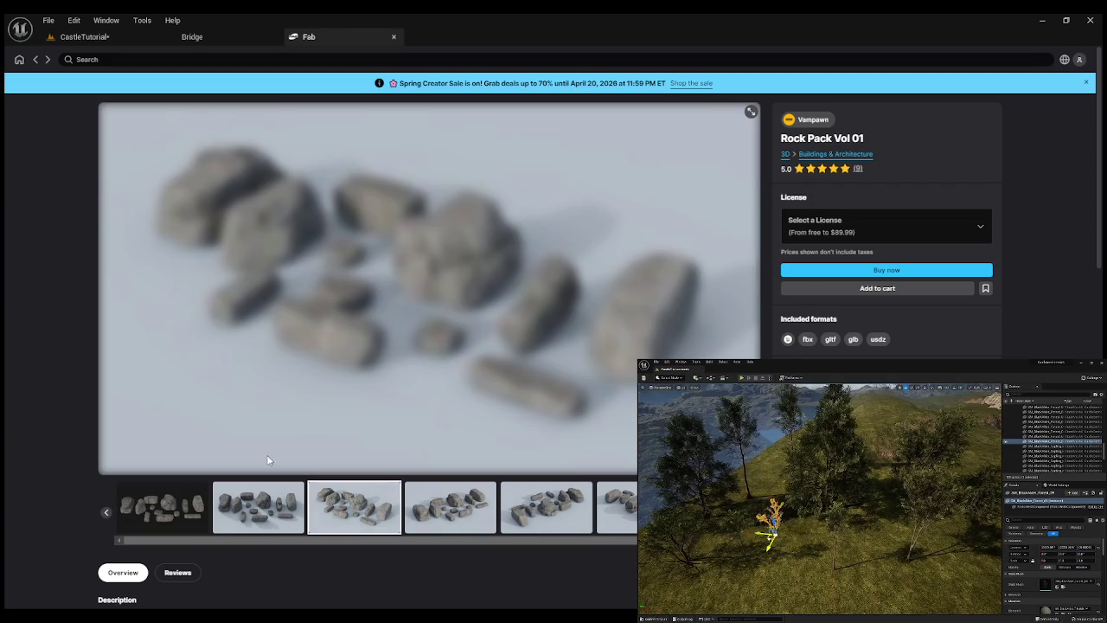
left_click(35, 61)
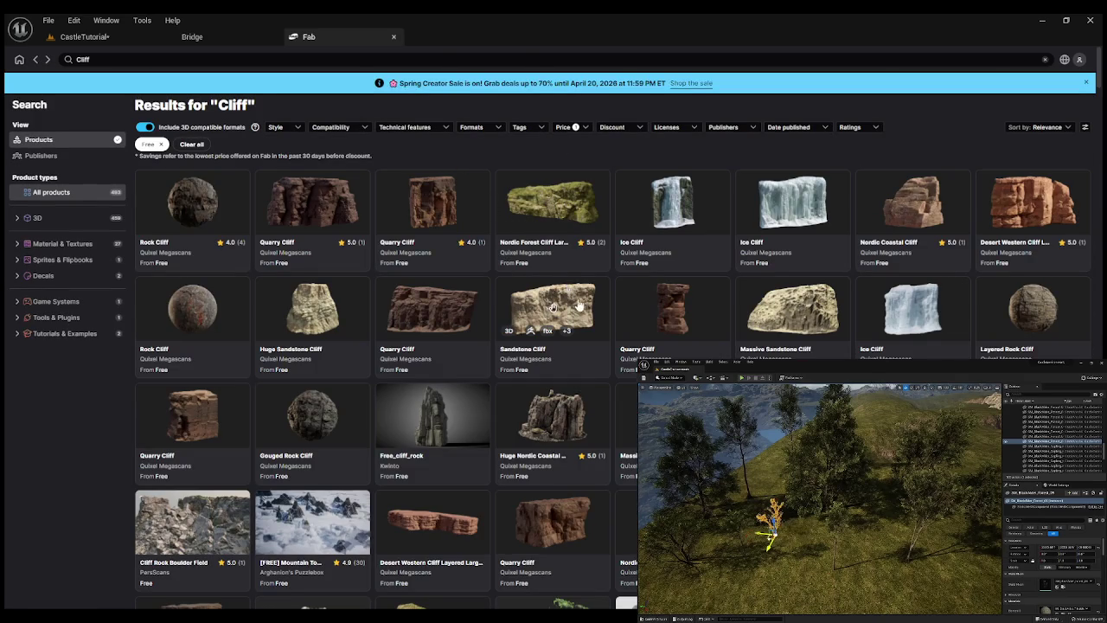
Scroll the Cliff results past Alaskan Cliff Rock 4 Free and Huge Snow Hill.
scroll(610, 454, "down", 2)
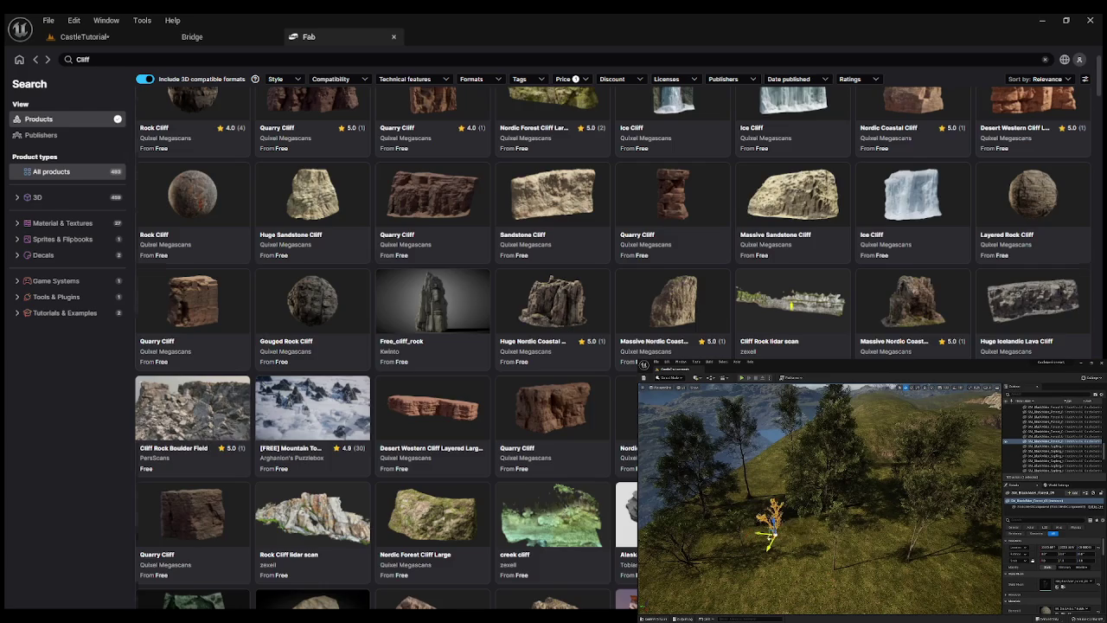
scroll(385, 346, "down", 3)
scroll(385, 346, "down", 3)
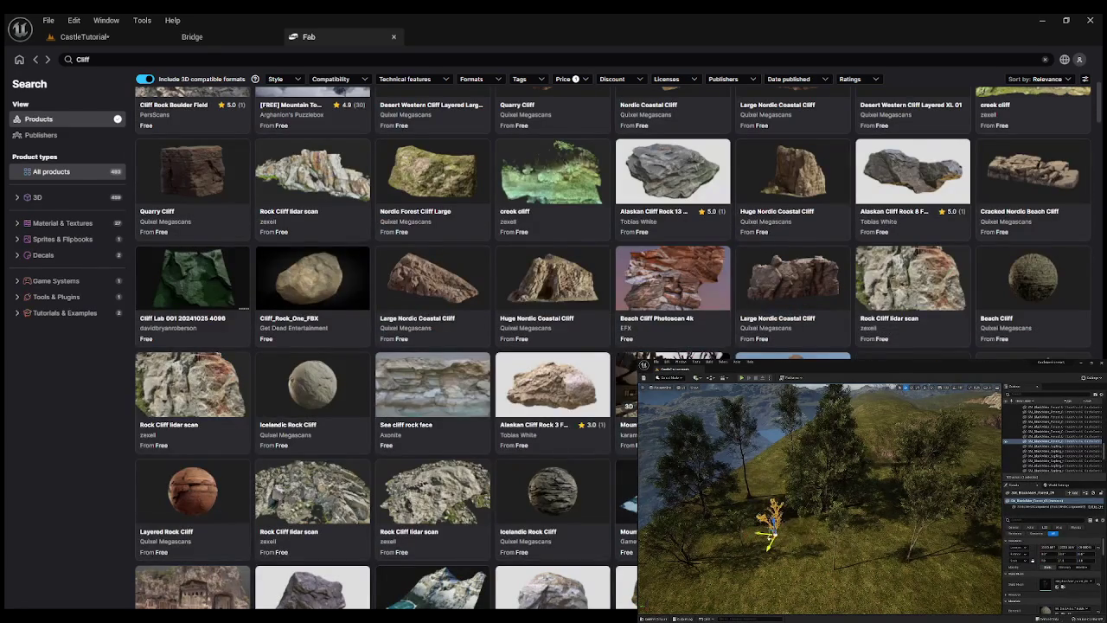
scroll(385, 346, "down", 2)
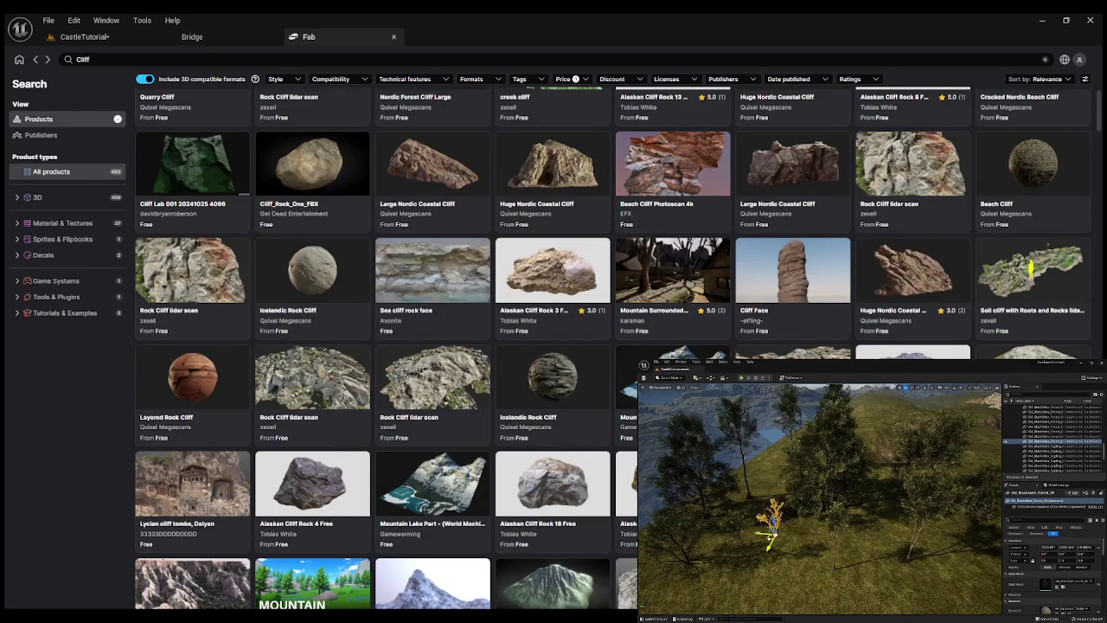
scroll(385, 346, "down", 3)
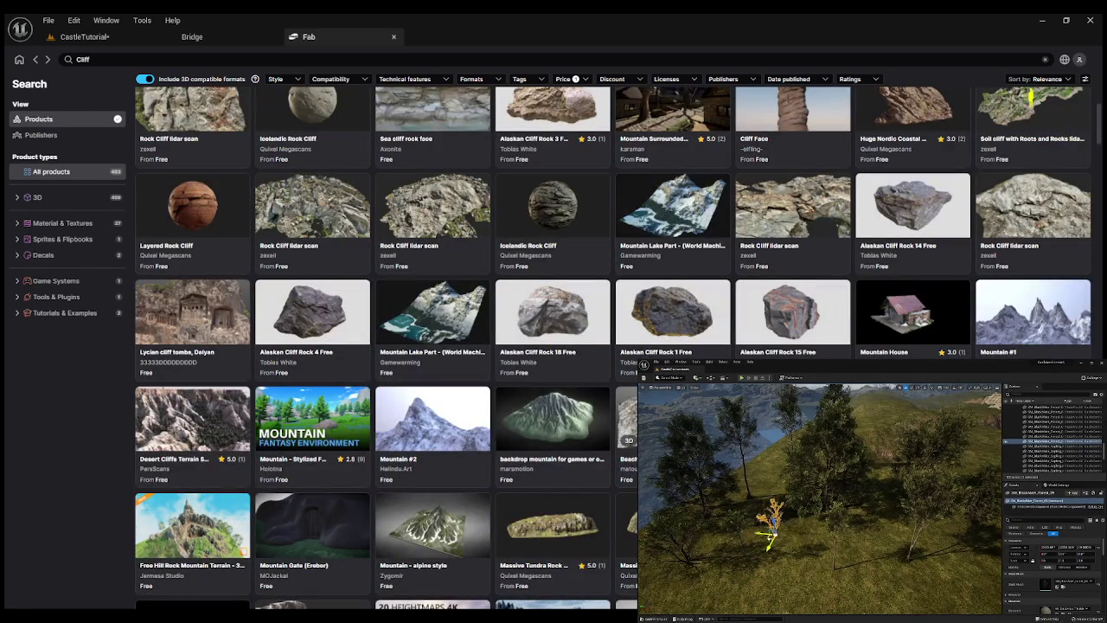
scroll(384, 346, "down", 3)
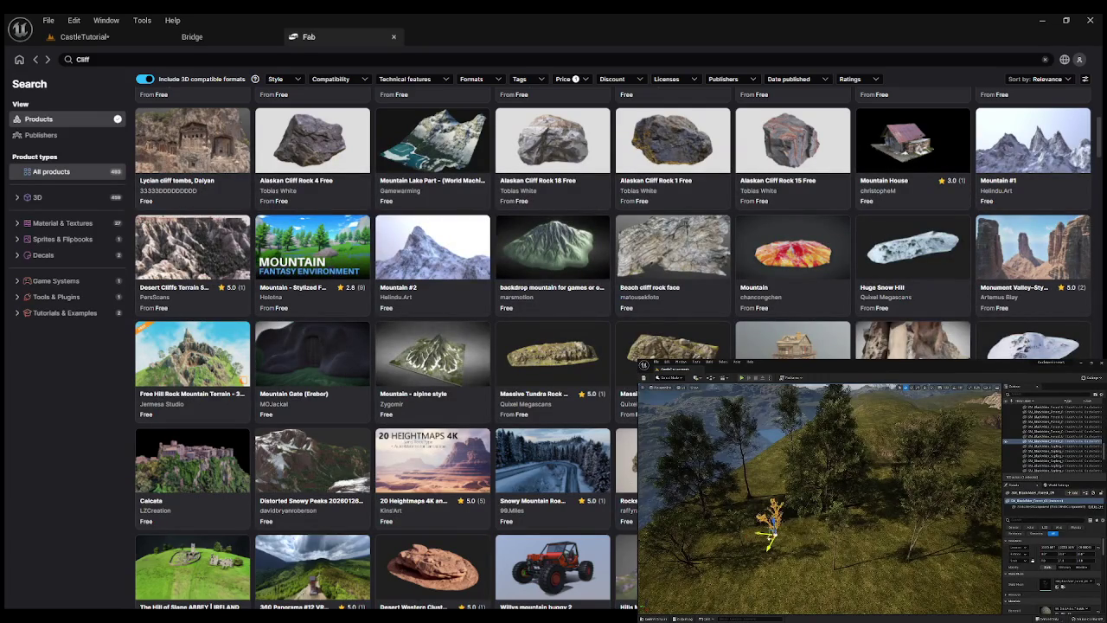
Open the Rocks and combined product page and browse its preview images of rock layouts.
left_click(628, 478)
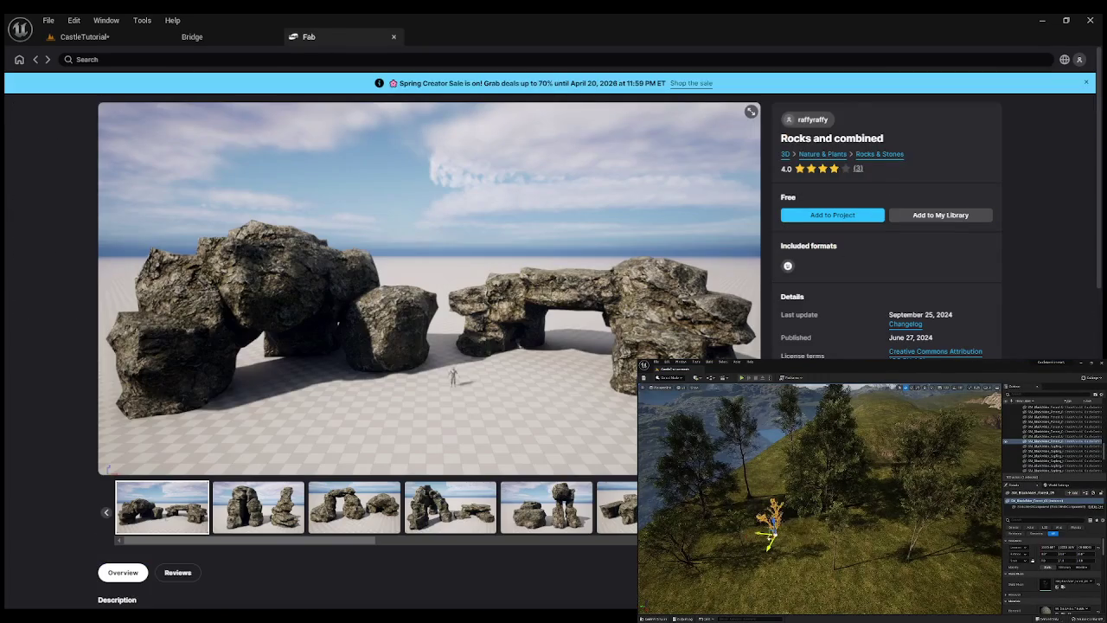
left_click(383, 542)
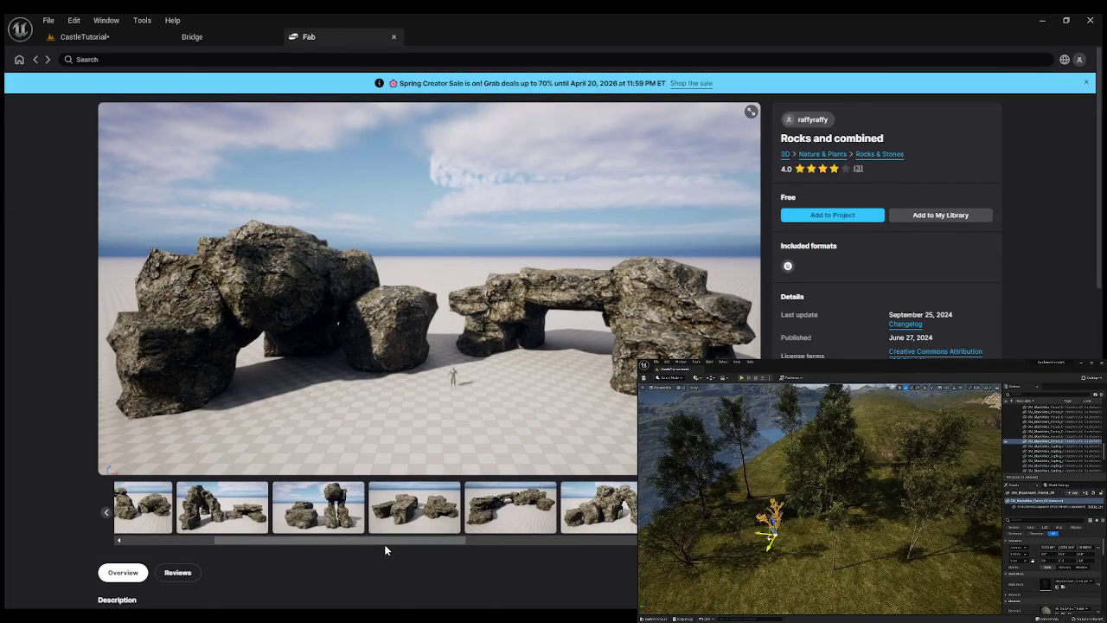
left_click_drag(366, 544, 635, 542)
left_click(497, 510)
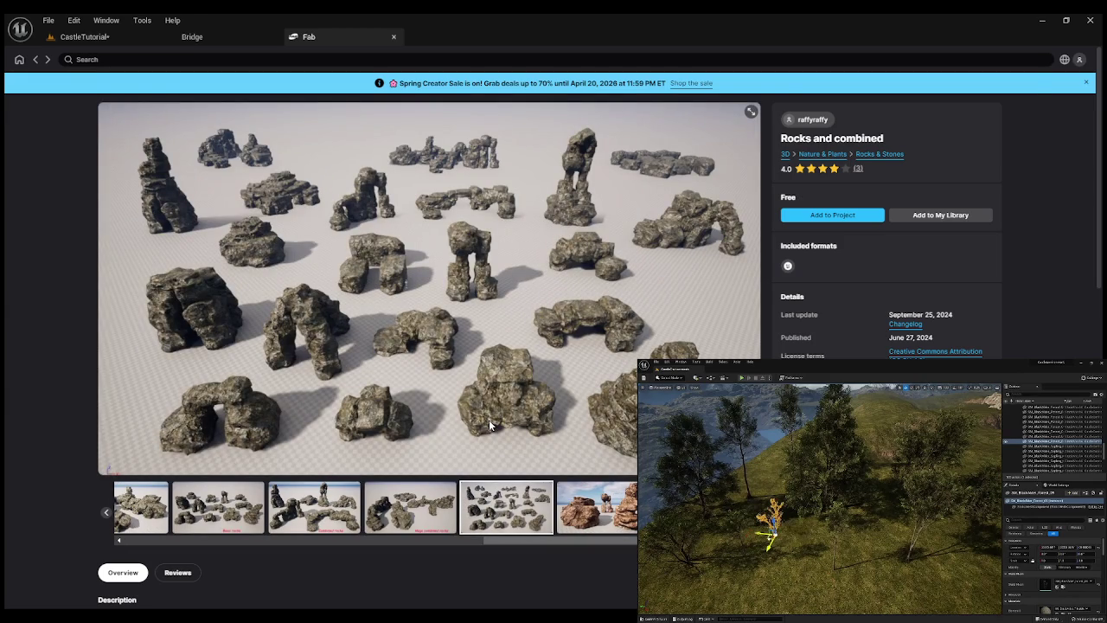
Add the Rocks and combined pack to the project using its 5.4 version.
left_click(832, 214)
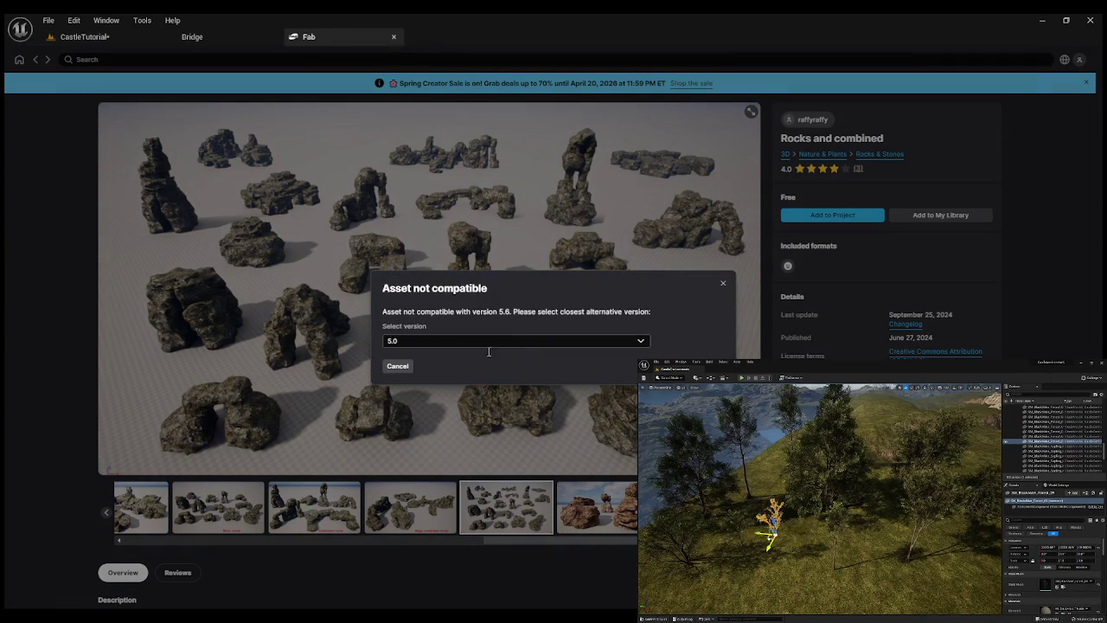
left_click(640, 342)
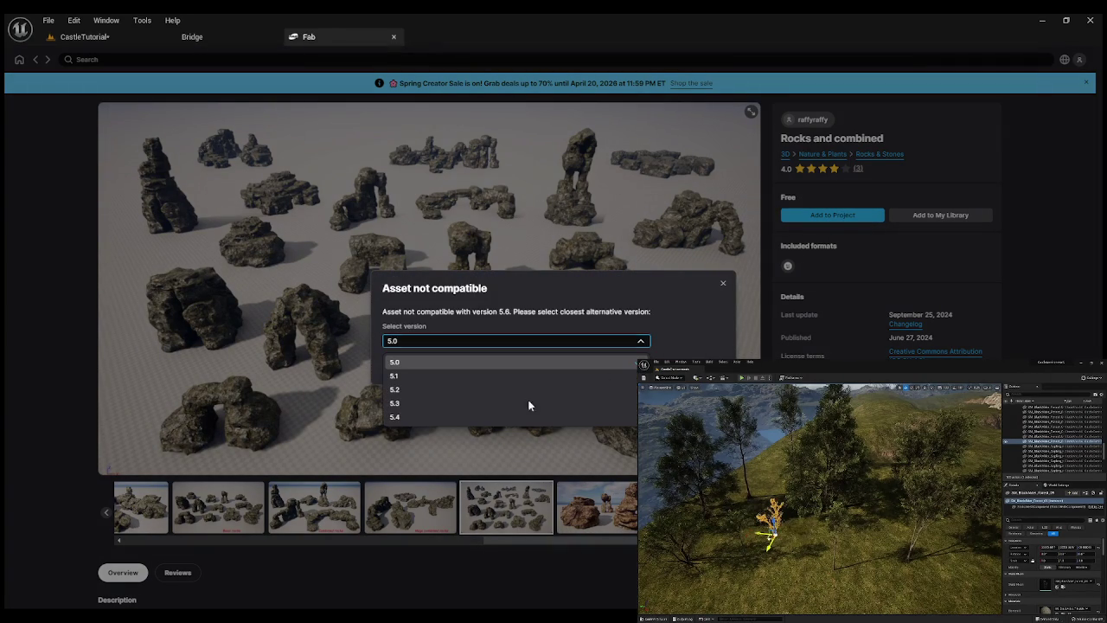
left_click(411, 419)
left_click(683, 365)
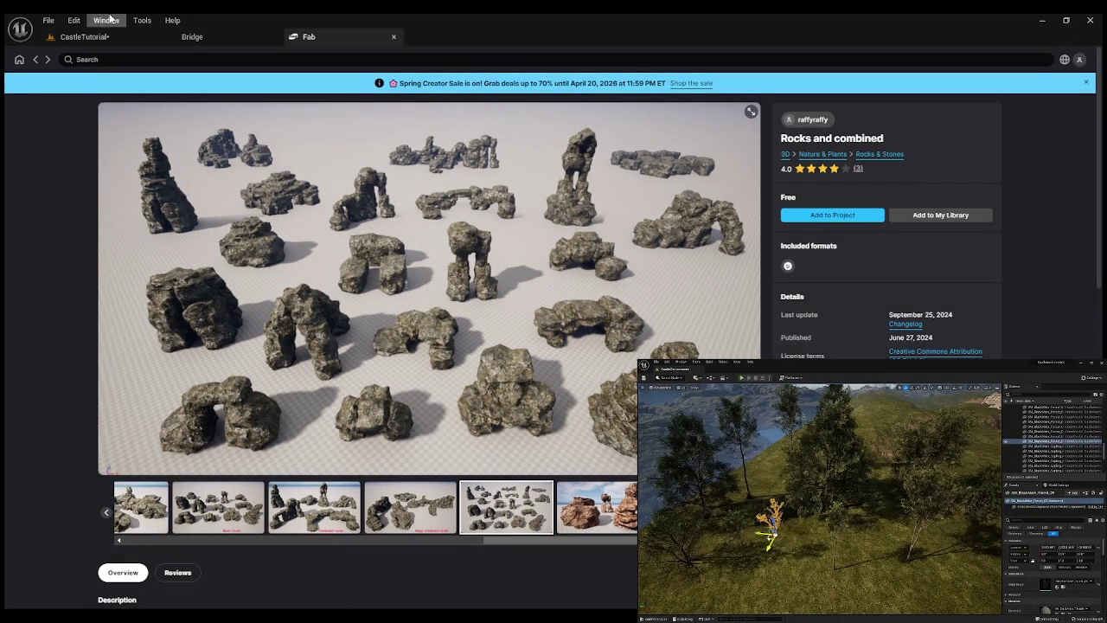
Return to the CastleTutorial level and drag a mesh from the Content Drawer into the foliage list.
left_click(87, 37)
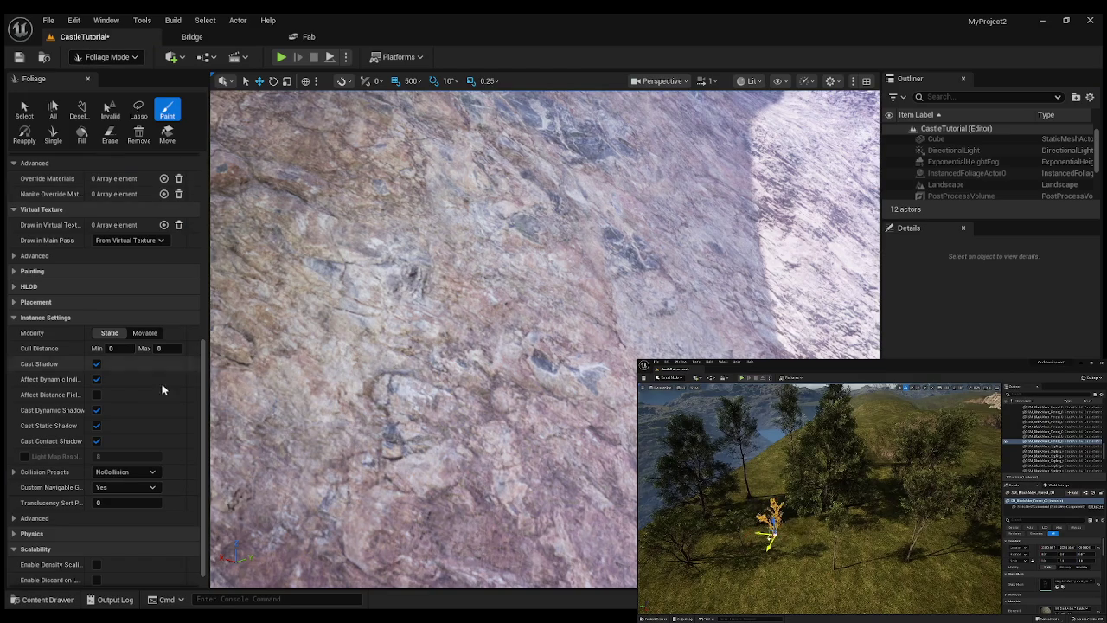
scroll(438, 341, "down", 10)
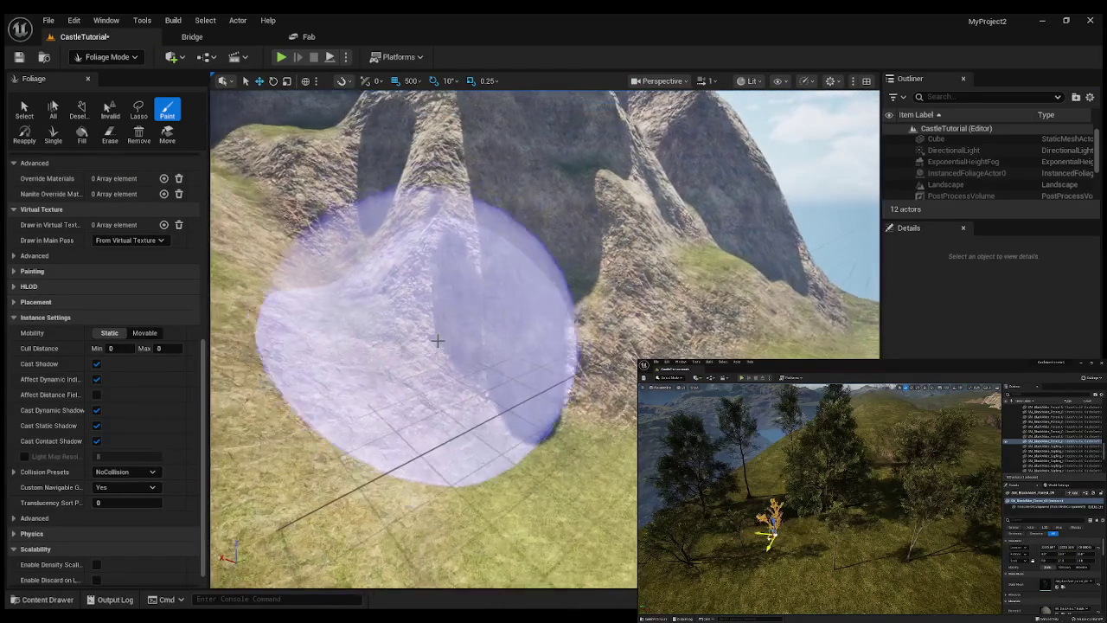
scroll(95, 245, "up", 4)
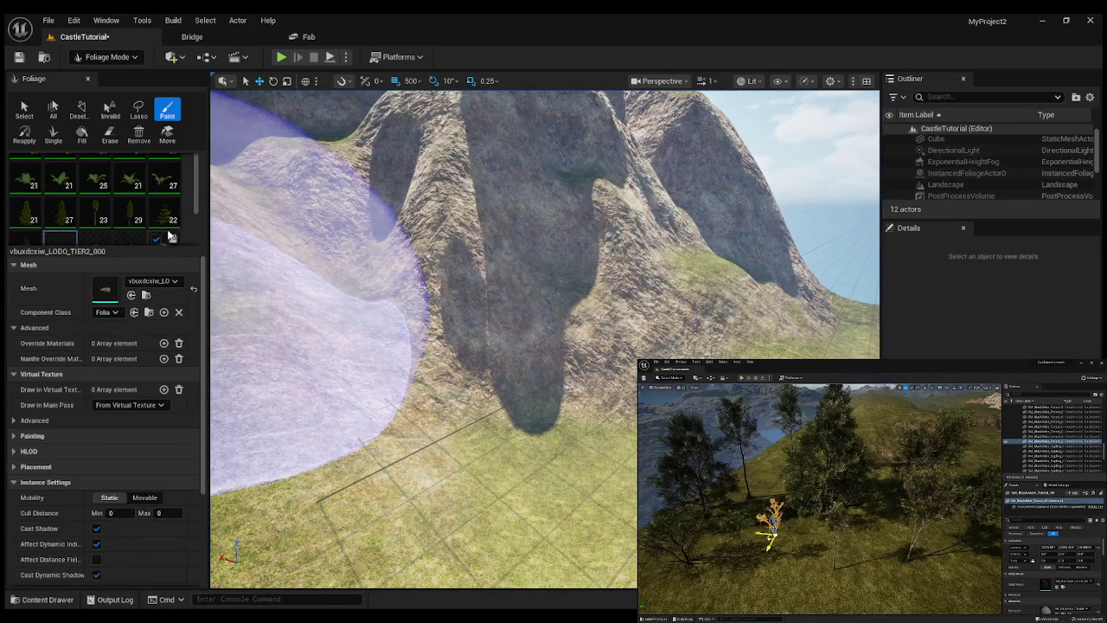
scroll(186, 231, "up", 5)
key("ctrl+space")
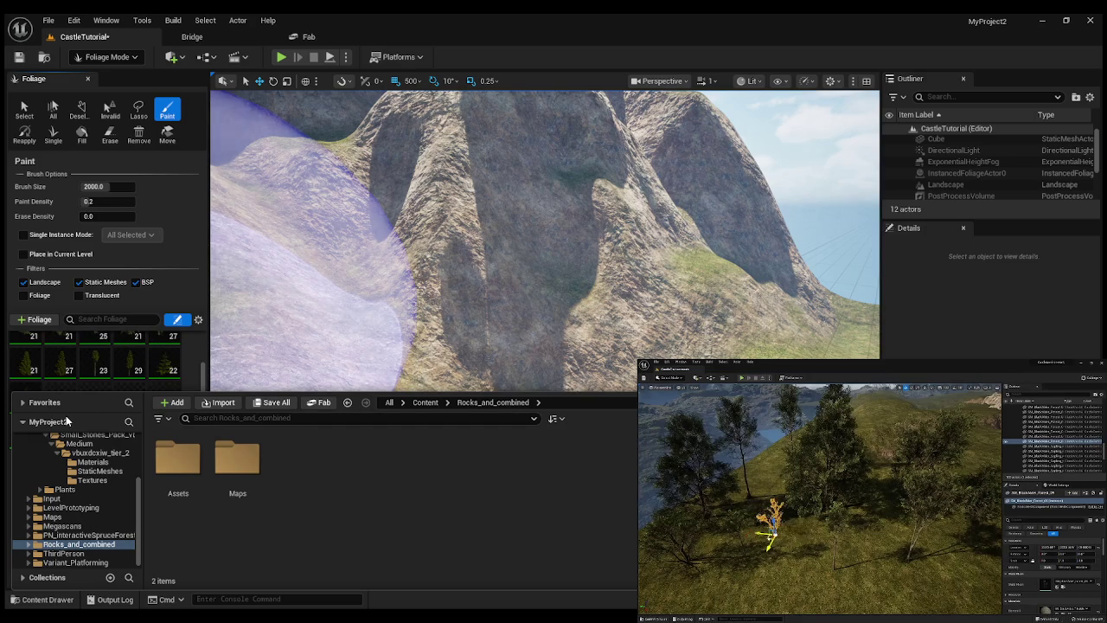
left_click_drag(66, 415, 105, 355)
left_click(187, 385)
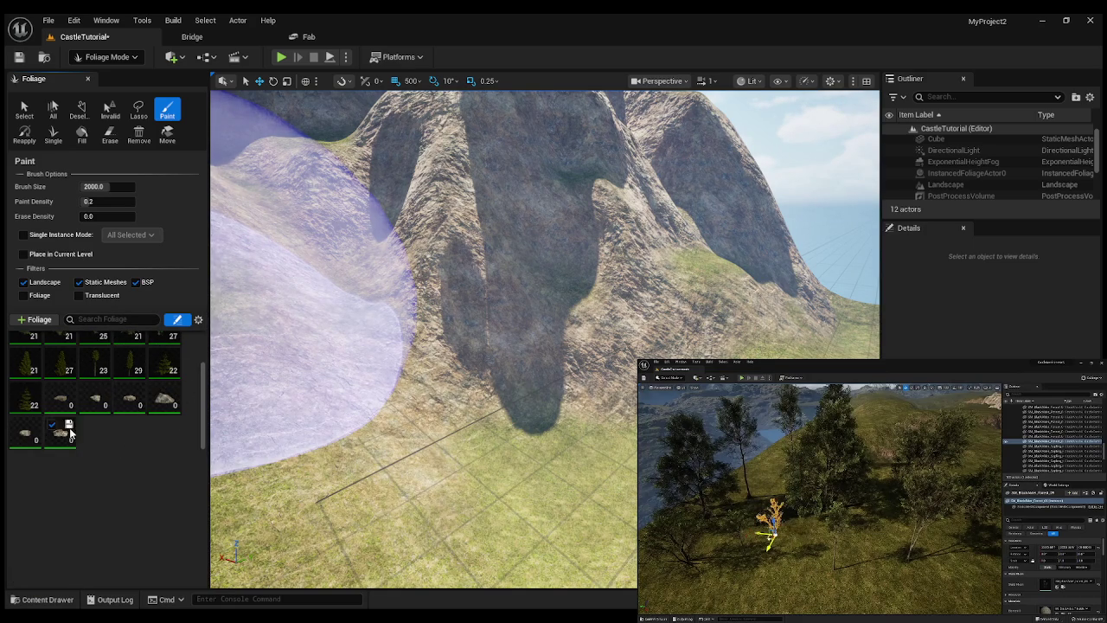
Delete all the vburdcxiw rock foliage types, leaving only trees and grass.
left_click(67, 407)
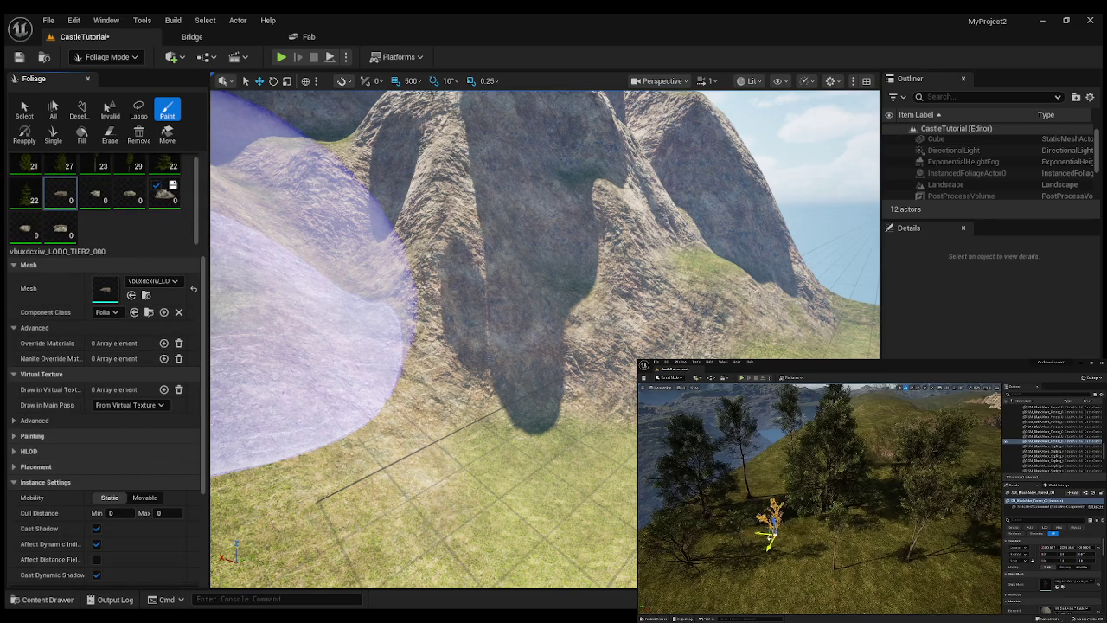
left_click(163, 196)
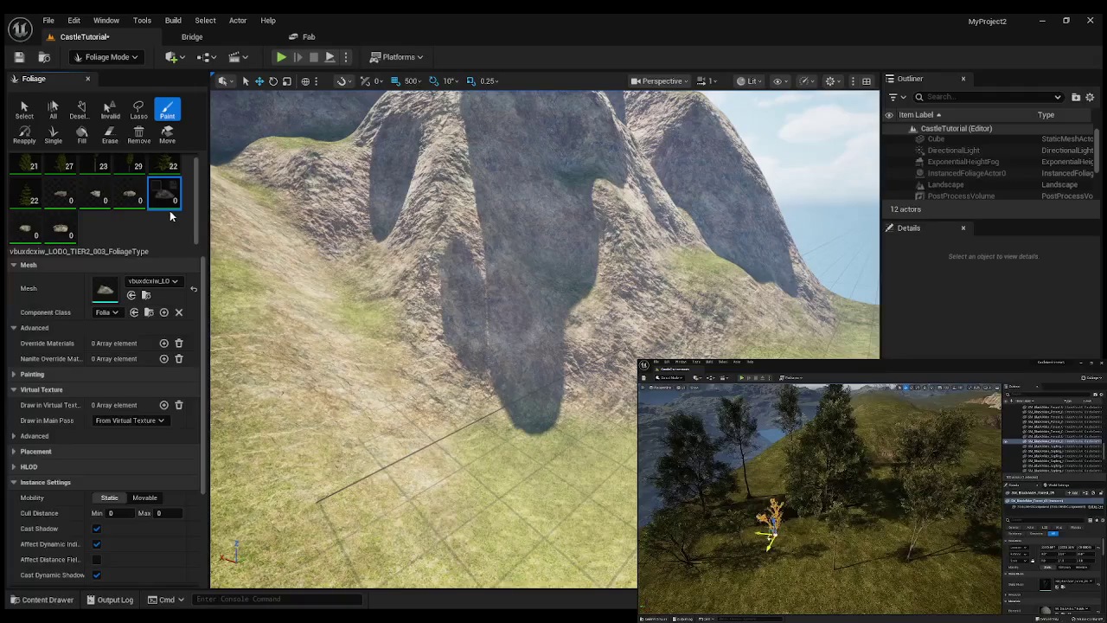
left_click(172, 214)
left_click(165, 412)
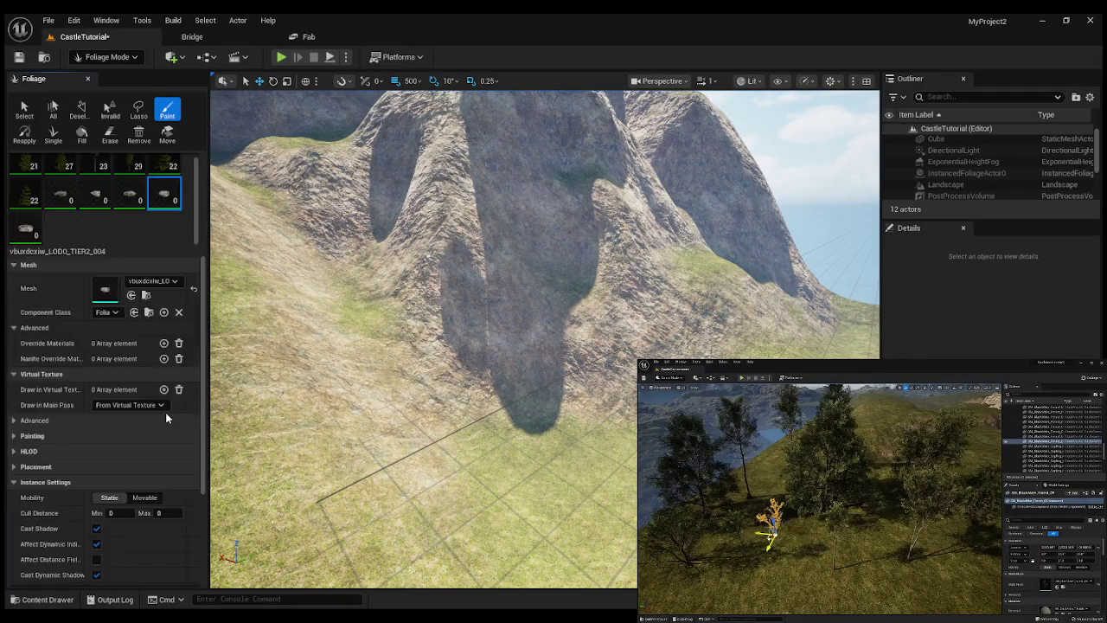
key("Delete")
left_click(134, 433)
key("Delete")
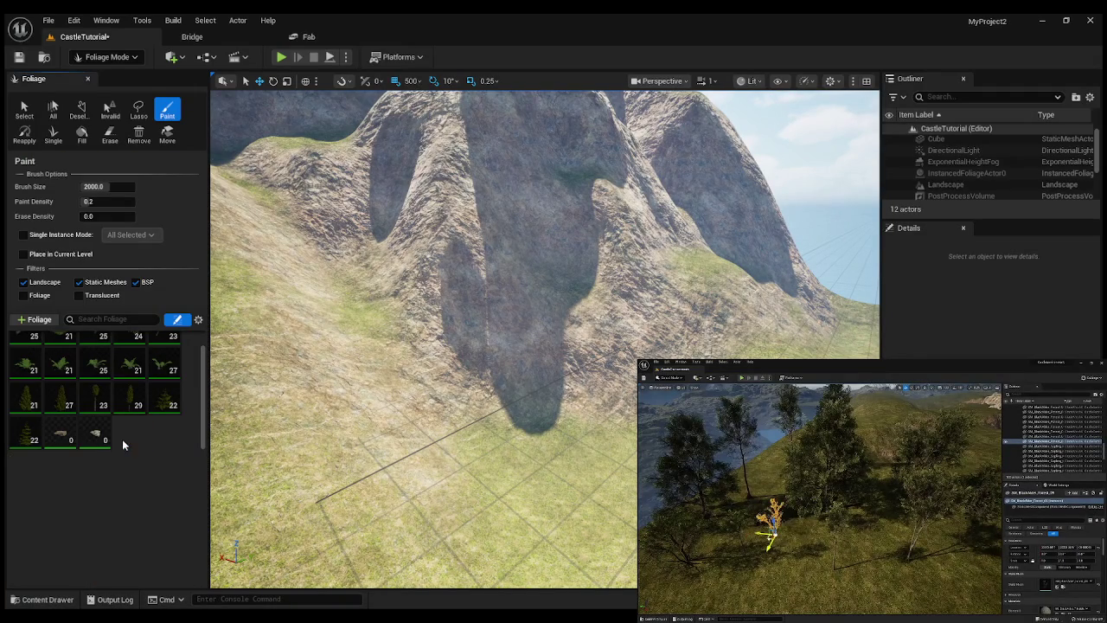
left_click(97, 433)
key("Delete")
left_click(68, 441)
key("Delete")
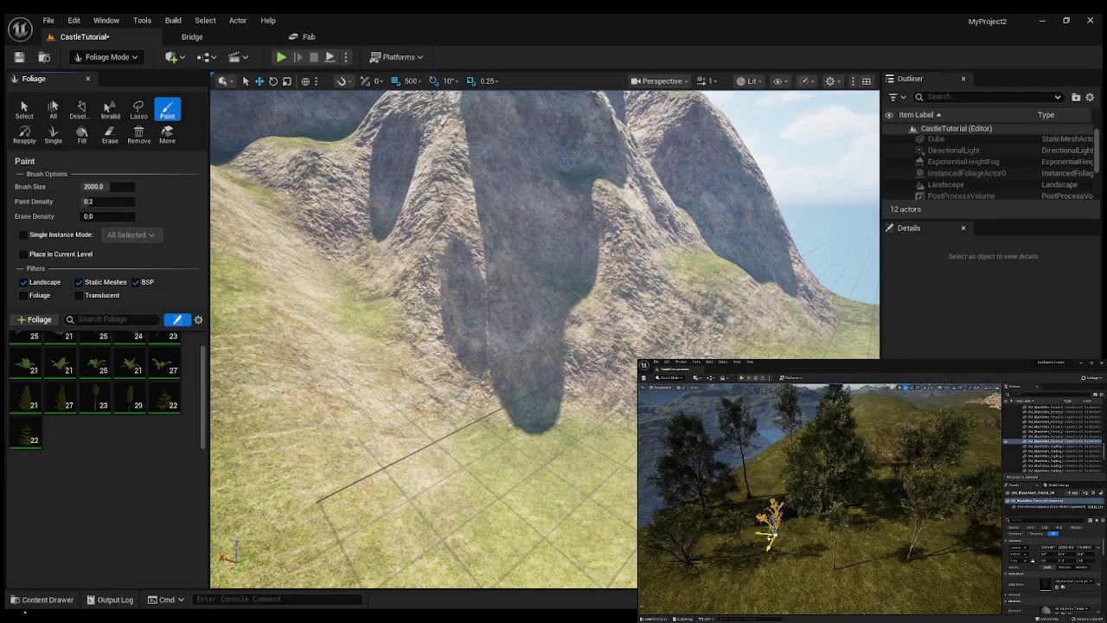
Browse to Rocks_and_combined > Assets > Static_Meshes > Rocks and select rock_06.
left_click(35, 600)
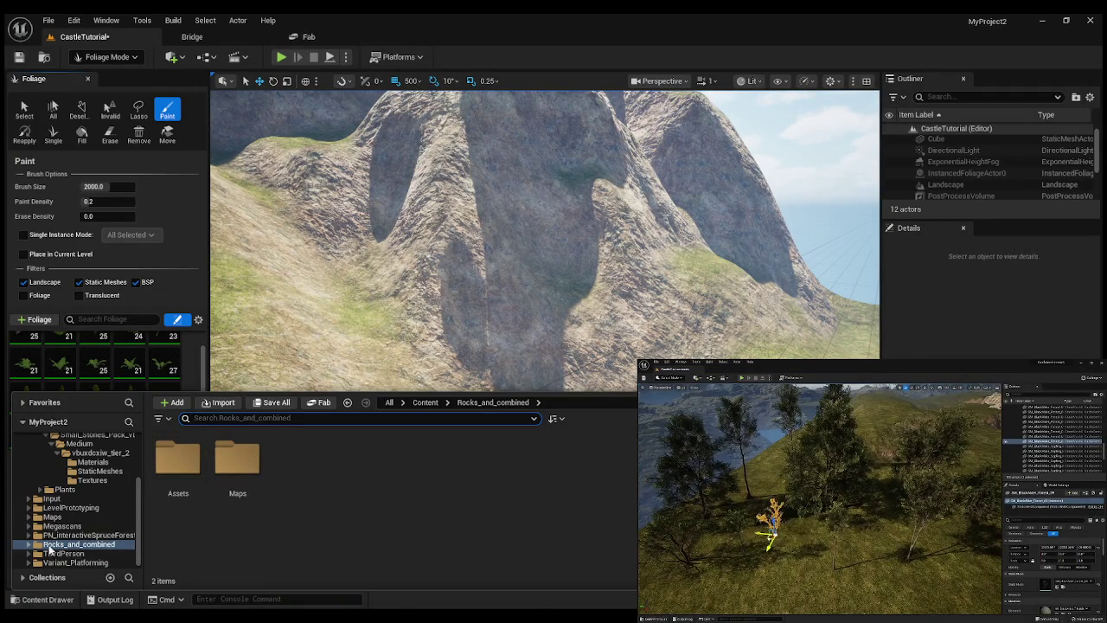
left_click(77, 544)
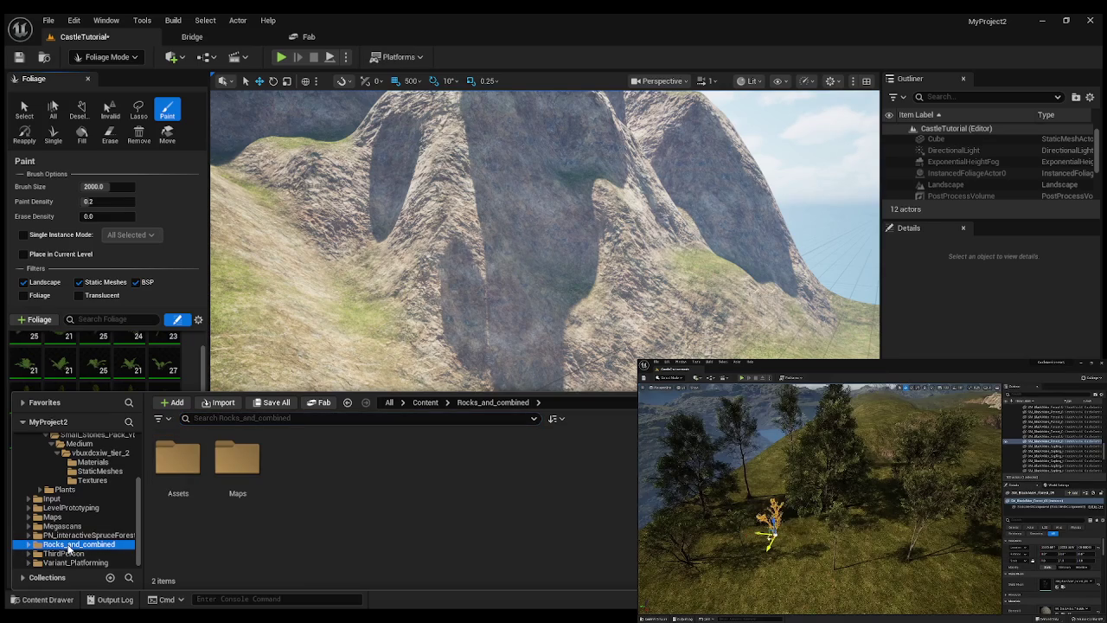
double_click(182, 458)
double_click(255, 467)
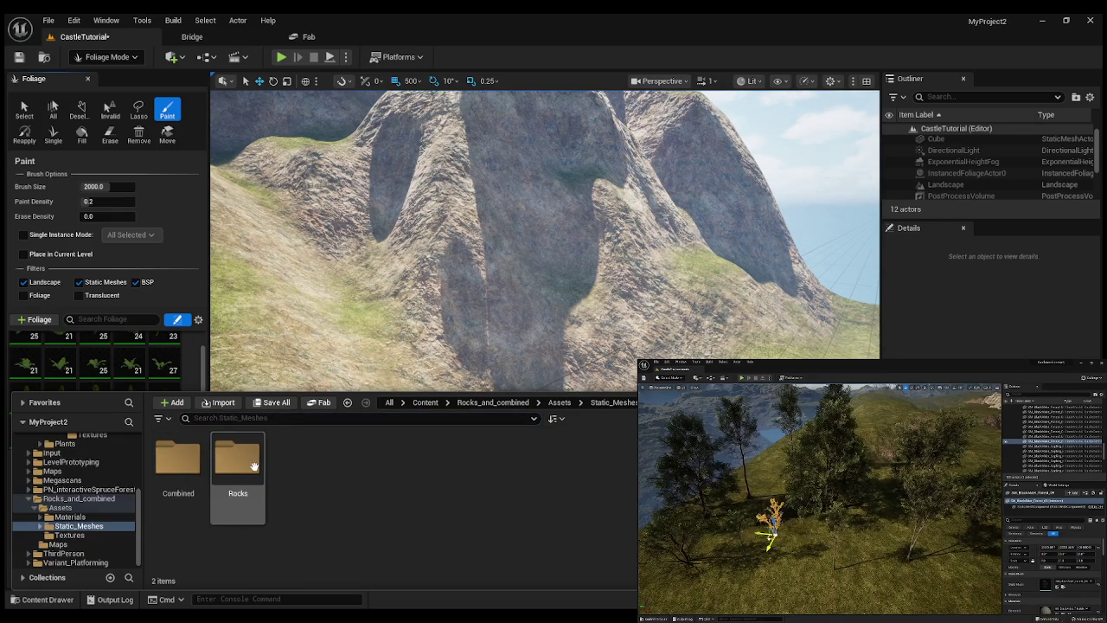
double_click(240, 471)
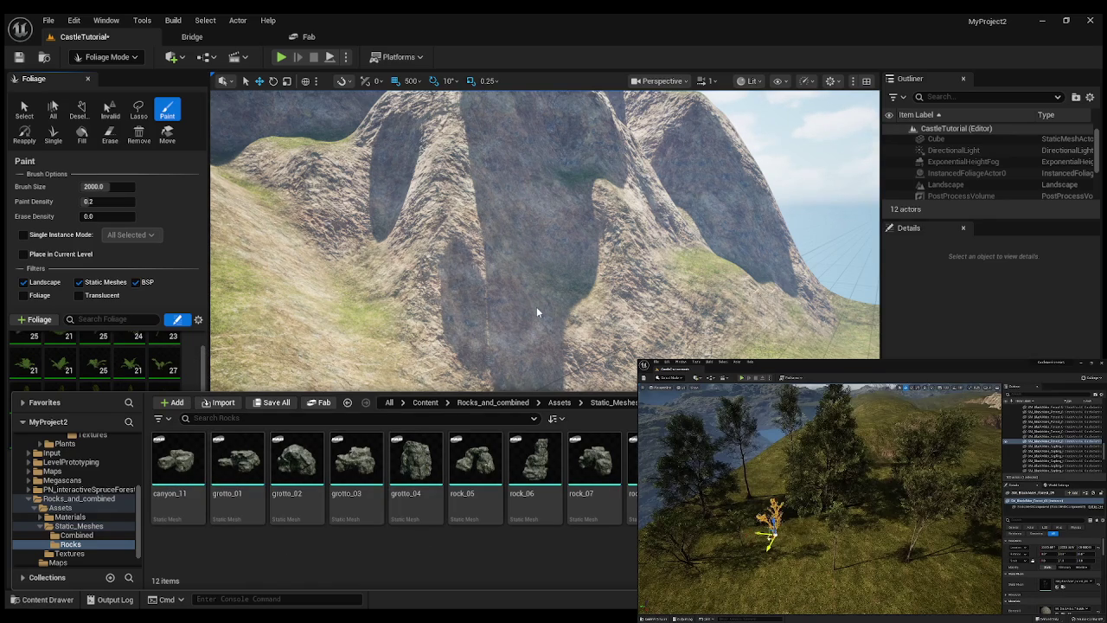
left_click(538, 464)
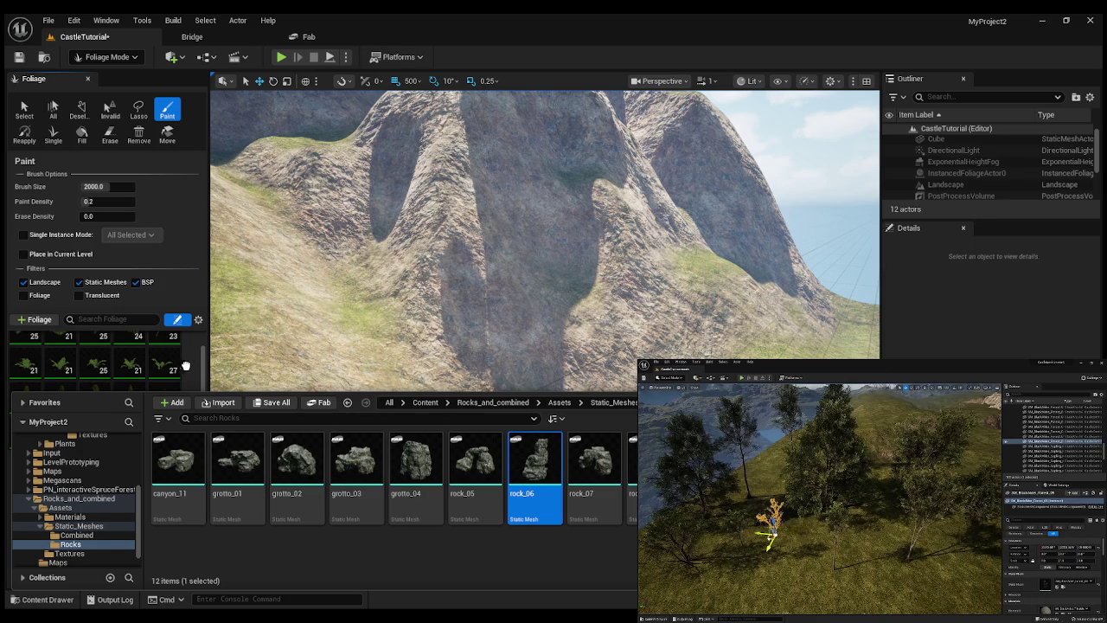
Drag the grotto_04 rock mesh into the Foliage palette as a new foliage type.
key("ctrl+space")
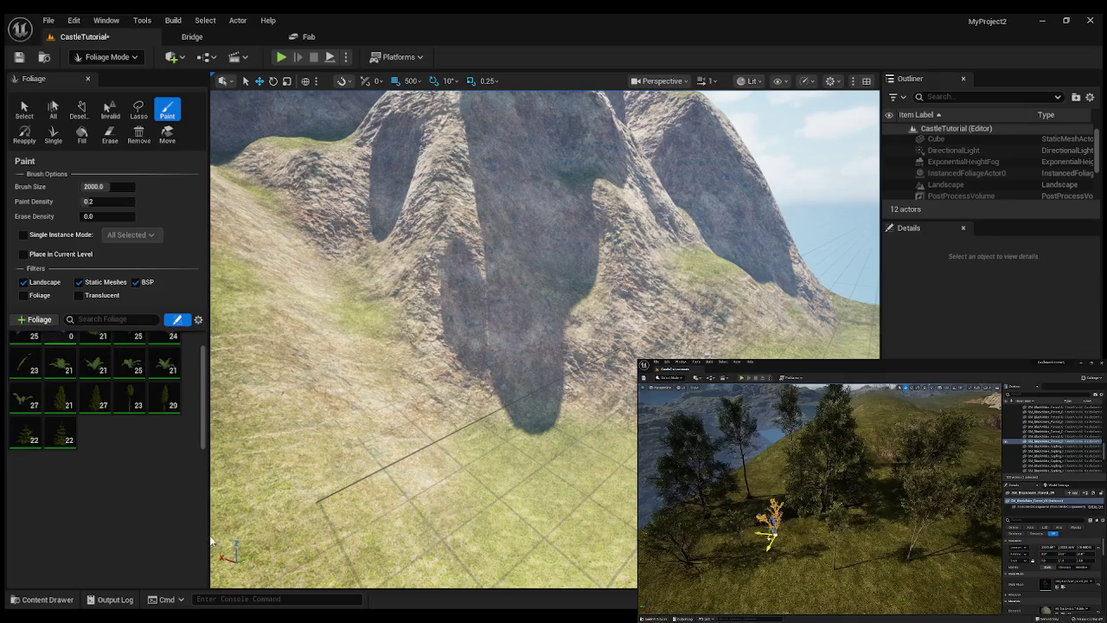
left_click_drag(205, 436, 204, 390)
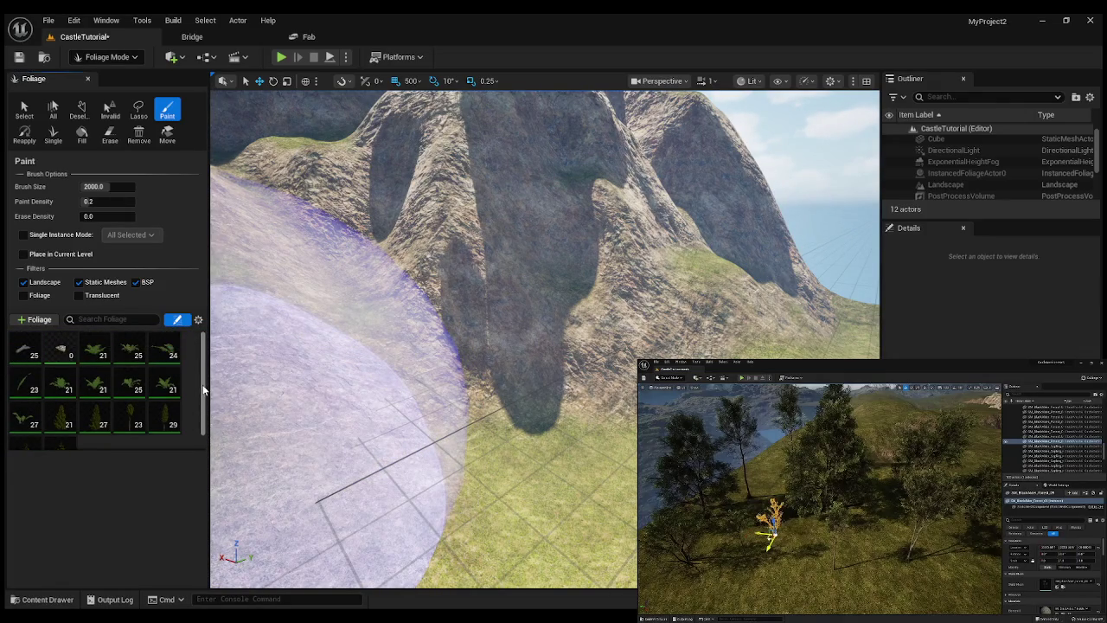
mouse_move(84, 355)
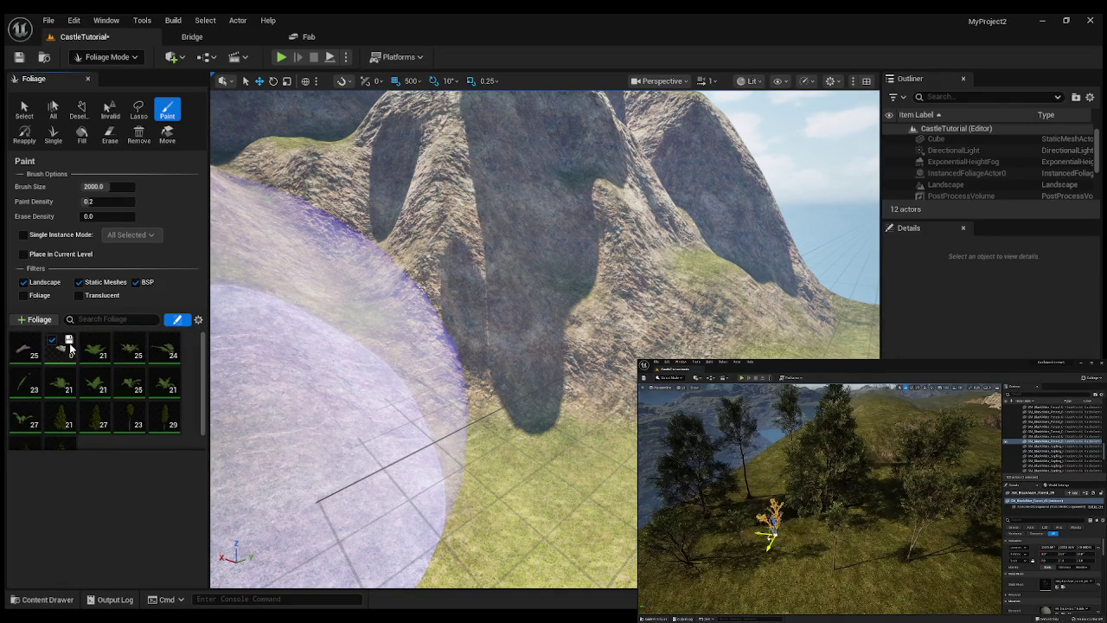
left_click(49, 599)
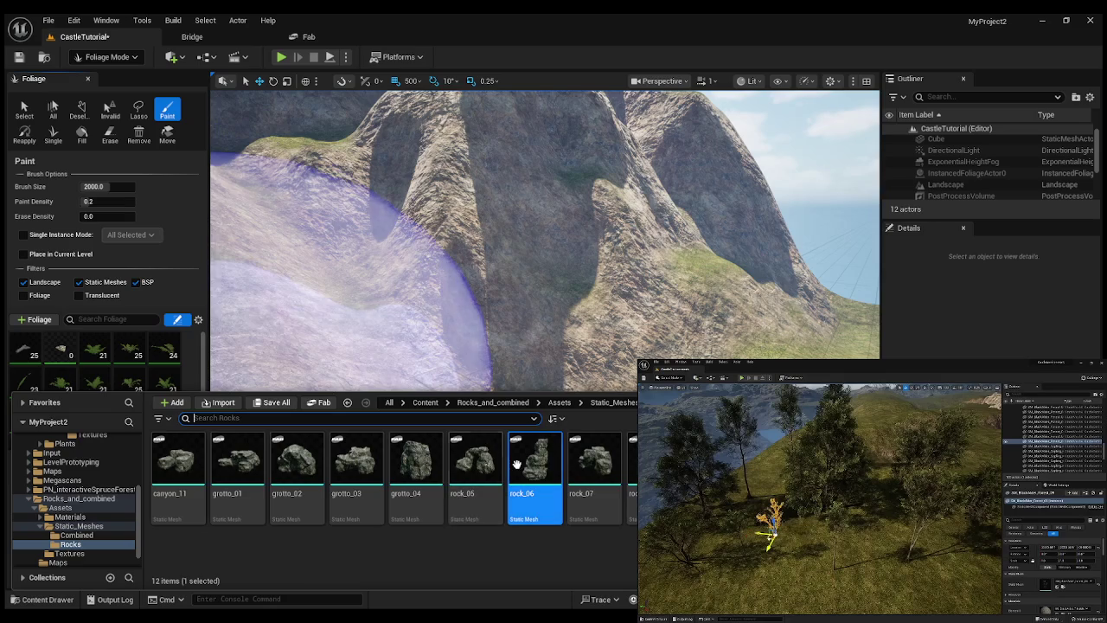
left_click(415, 467)
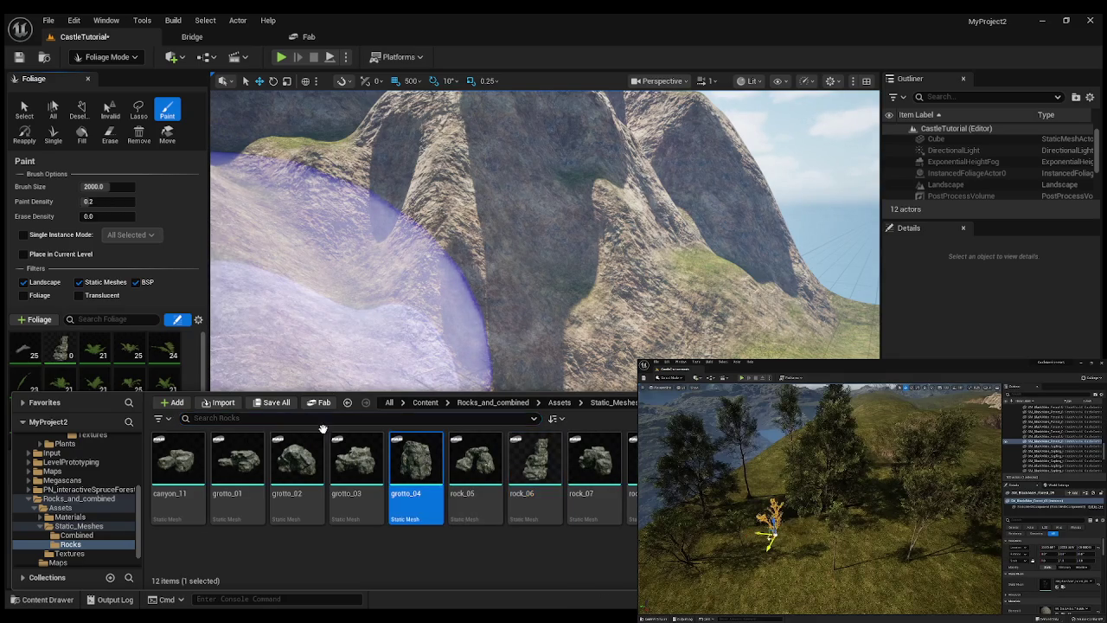
left_click_drag(323, 429, 187, 362)
left_click_drag(40, 600, 35, 599)
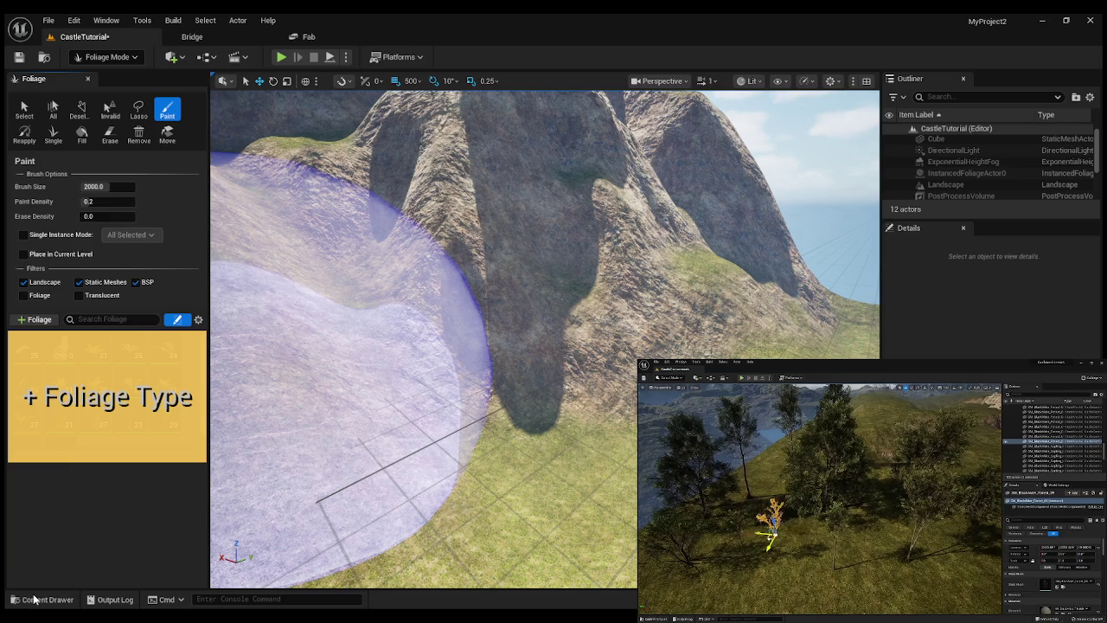
left_click_drag(35, 599, 35, 600)
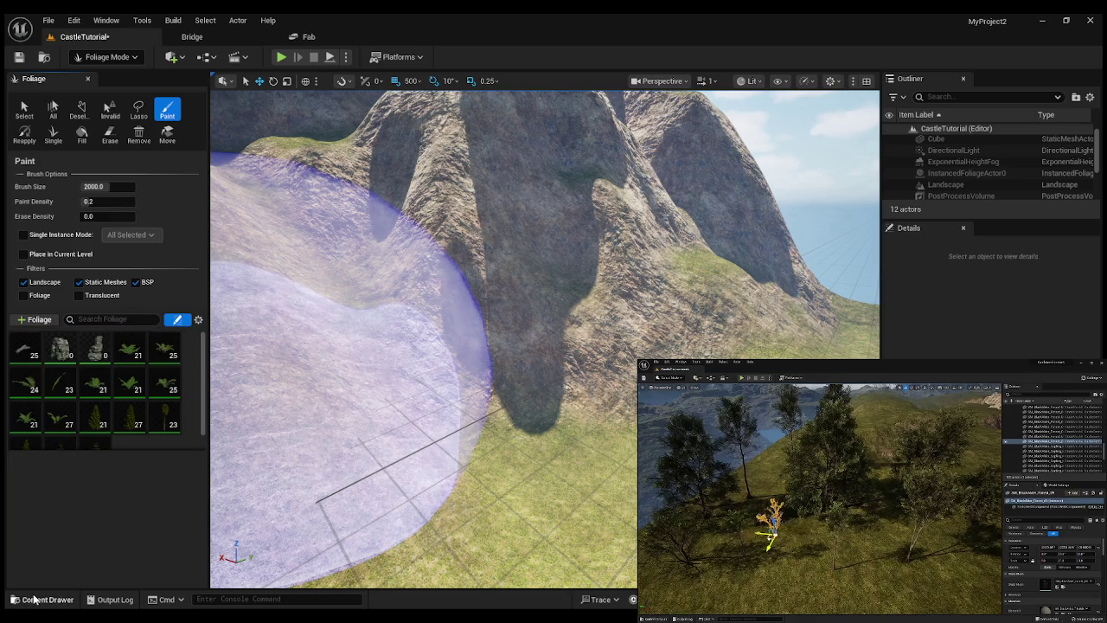
Drag the grotto_02 rock mesh into the Foliage palette as another foliage type.
left_click(36, 600)
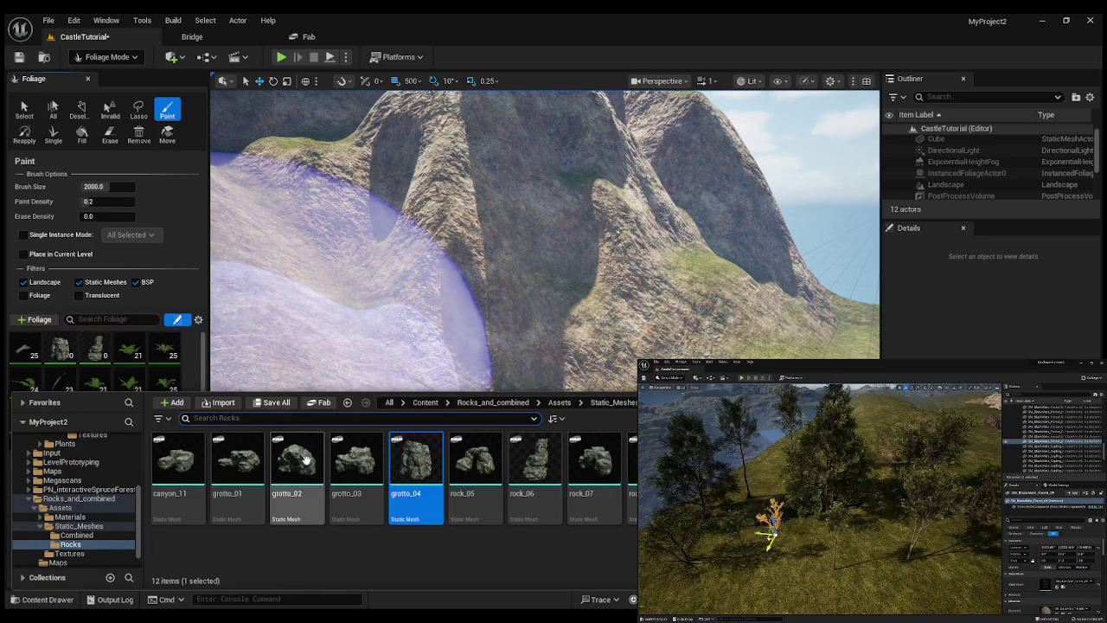
mouse_move(307, 461)
left_mouse_down()
mouse_move(124, 354)
mouse_move(147, 487)
left_mouse_up()
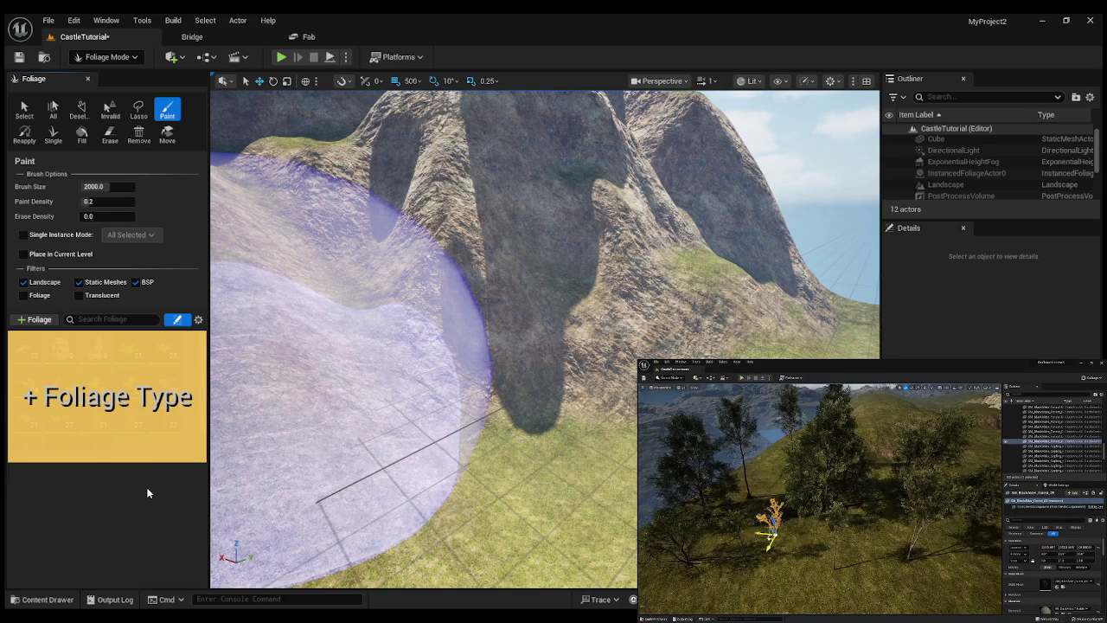
mouse_move(147, 487)
left_mouse_down()
mouse_move(13, 318)
mouse_move(29, 321)
left_mouse_up()
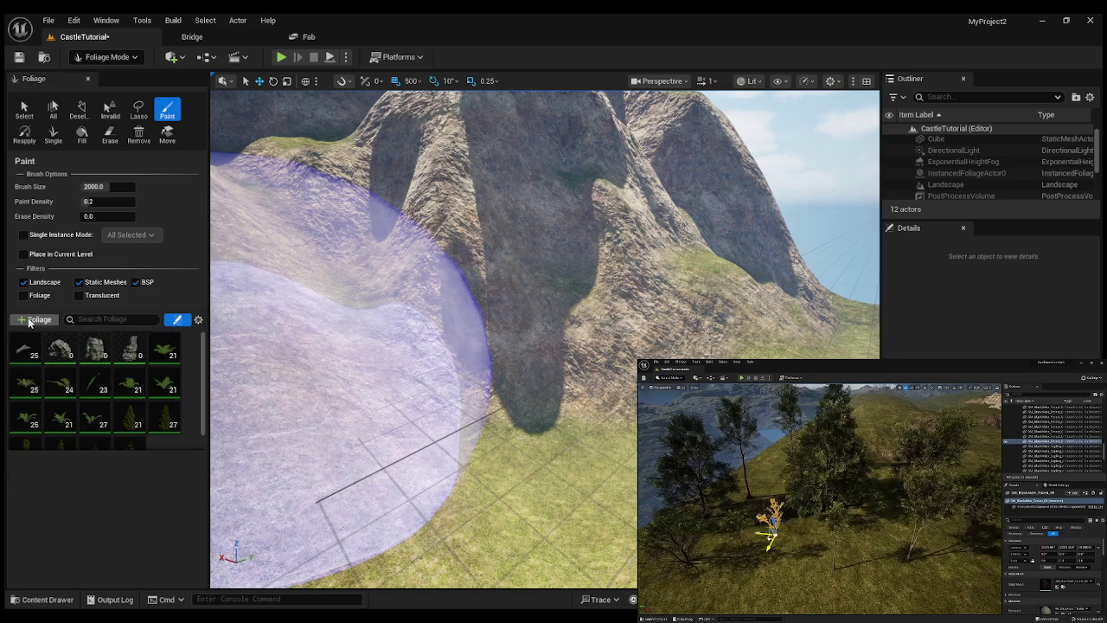
left_click(19, 598)
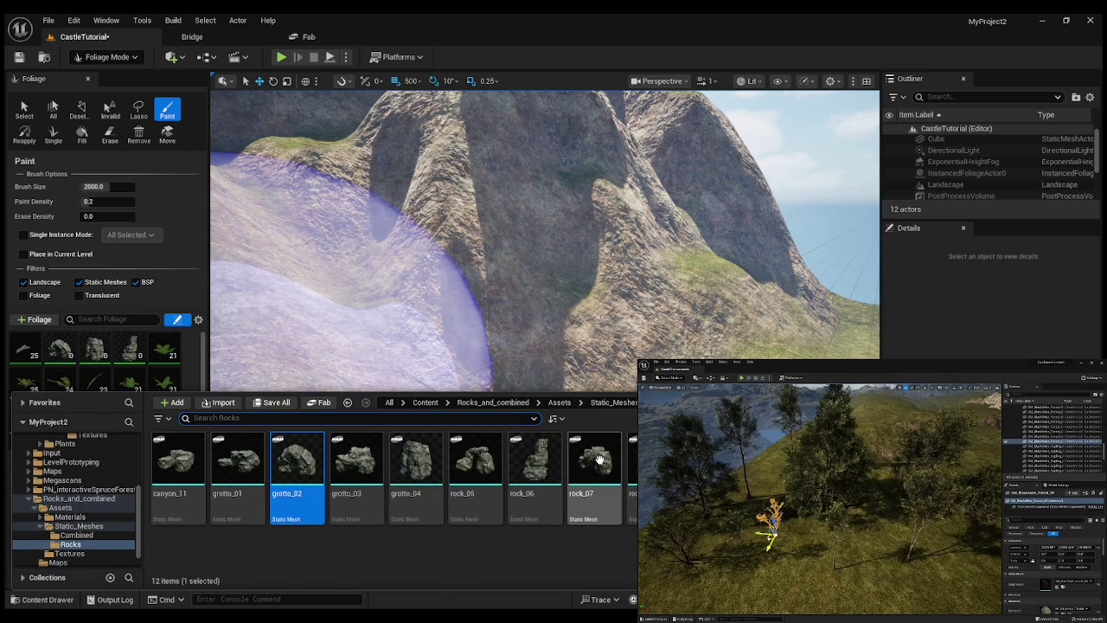
mouse_move(297, 467)
left_mouse_down()
mouse_move(119, 361)
mouse_move(261, 451)
mouse_move(275, 474)
left_mouse_up()
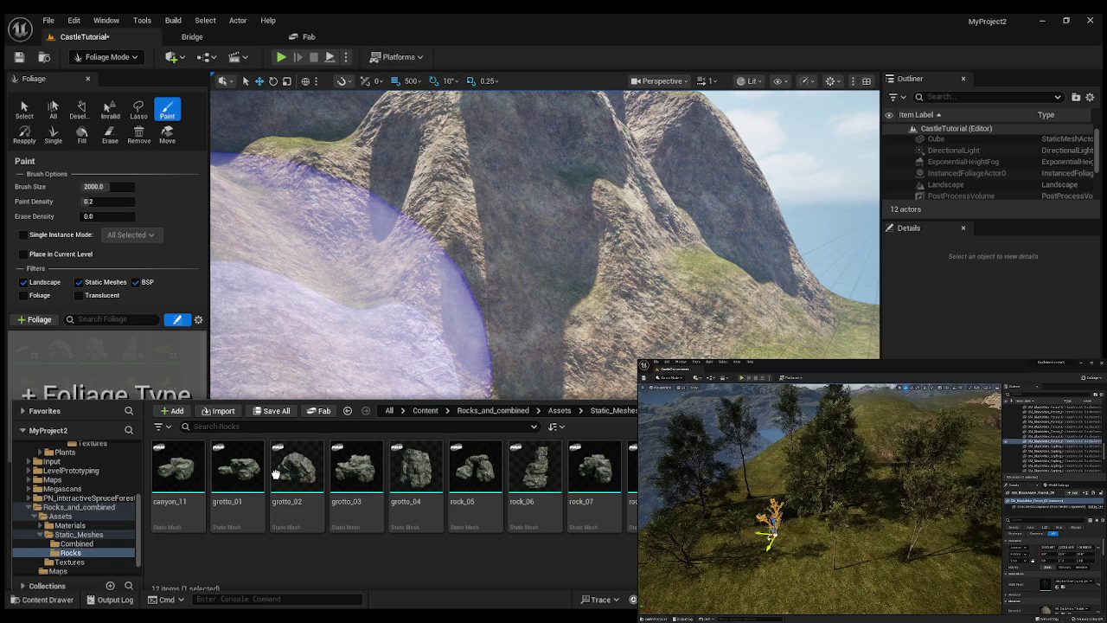
mouse_move(275, 474)
left_mouse_down()
mouse_move(371, 502)
mouse_move(292, 320)
mouse_move(208, 304)
mouse_move(526, 301)
mouse_move(228, 323)
mouse_move(228, 337)
mouse_move(75, 336)
mouse_move(97, 349)
mouse_move(305, 321)
mouse_move(53, 132)
mouse_move(264, 214)
left_mouse_up()
mouse_move(264, 215)
left_mouse_down()
mouse_move(315, 424)
mouse_move(92, 426)
mouse_move(102, 381)
mouse_move(379, 324)
left_mouse_up()
mouse_move(380, 324)
left_mouse_down()
mouse_move(830, 320)
mouse_move(376, 345)
mouse_move(225, 407)
mouse_move(67, 277)
mouse_move(110, 83)
mouse_move(395, 284)
left_mouse_up()
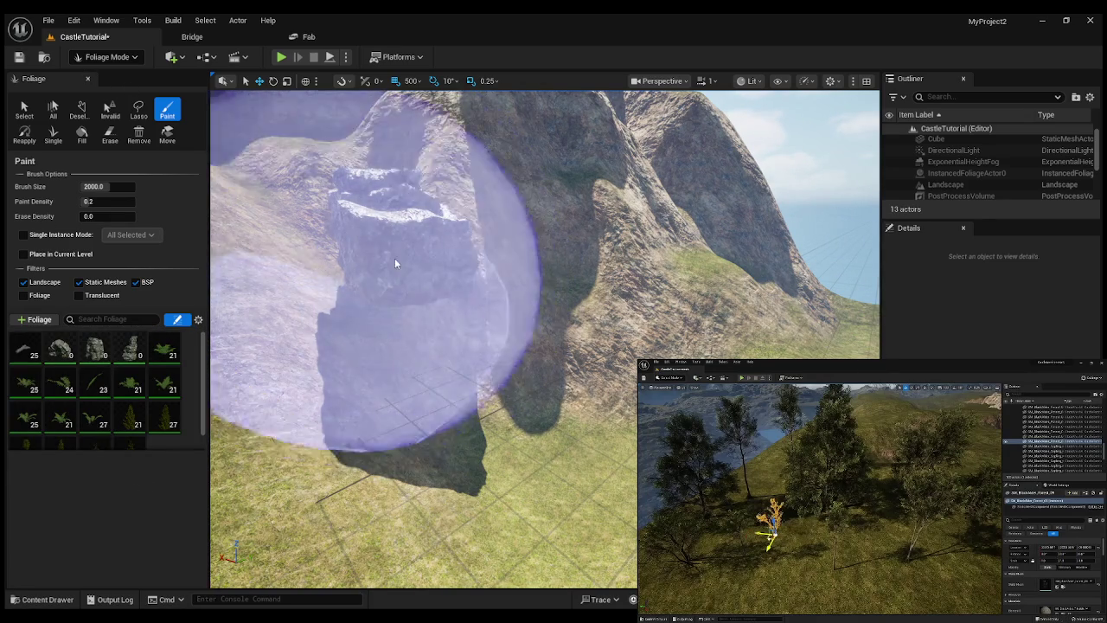
left_click(389, 279)
scroll(389, 279, "down", 5)
key("ctrl+z")
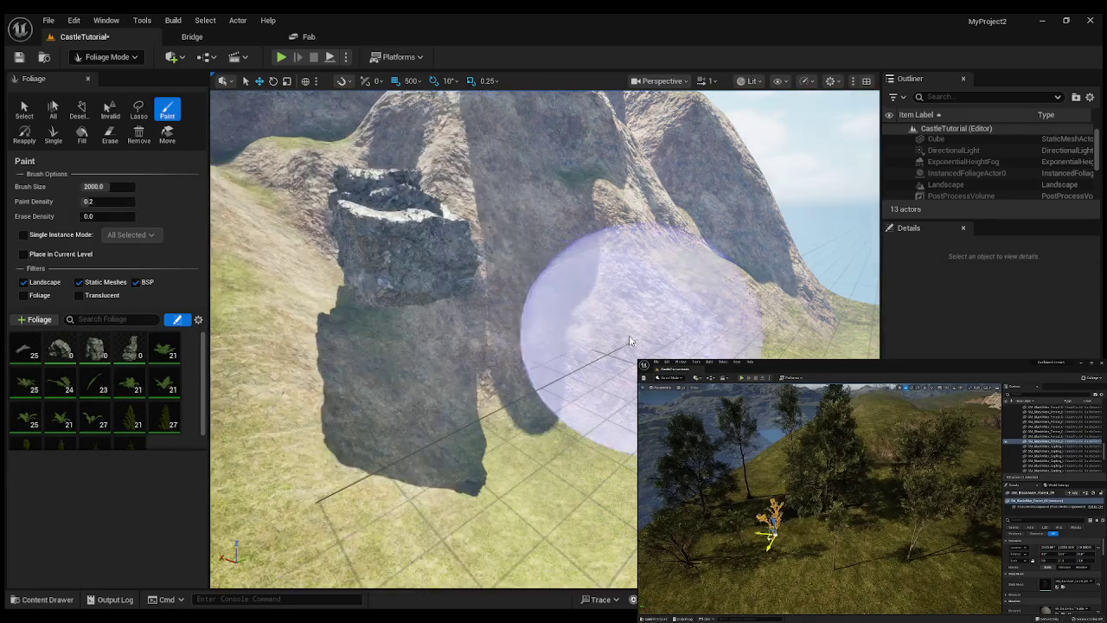
left_click_drag(580, 320, 570, 266)
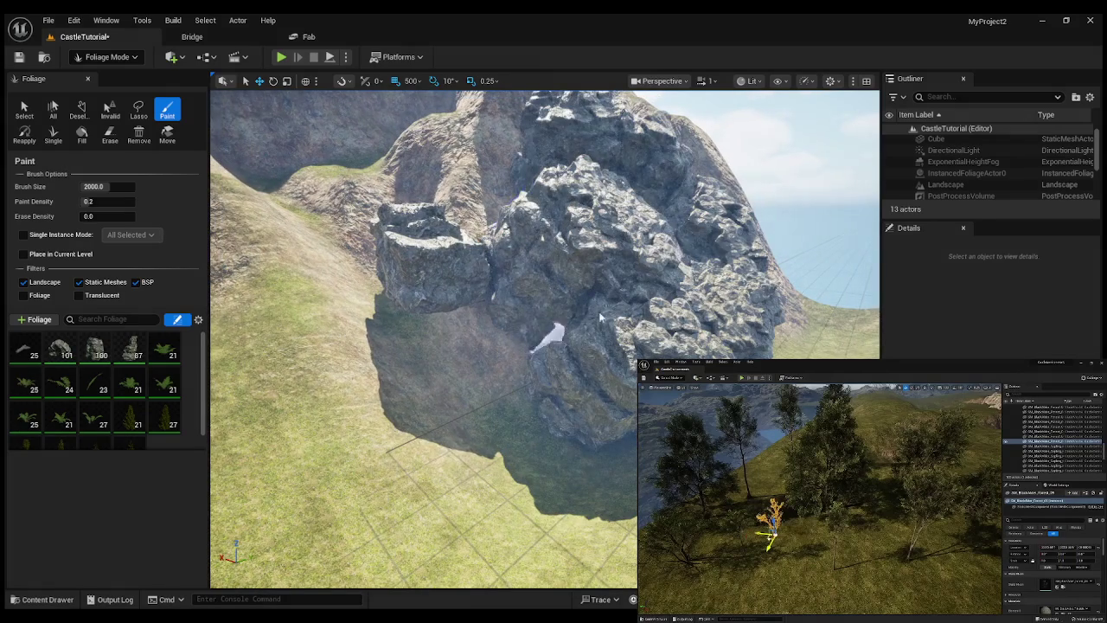
scroll(545, 338, "up", 3)
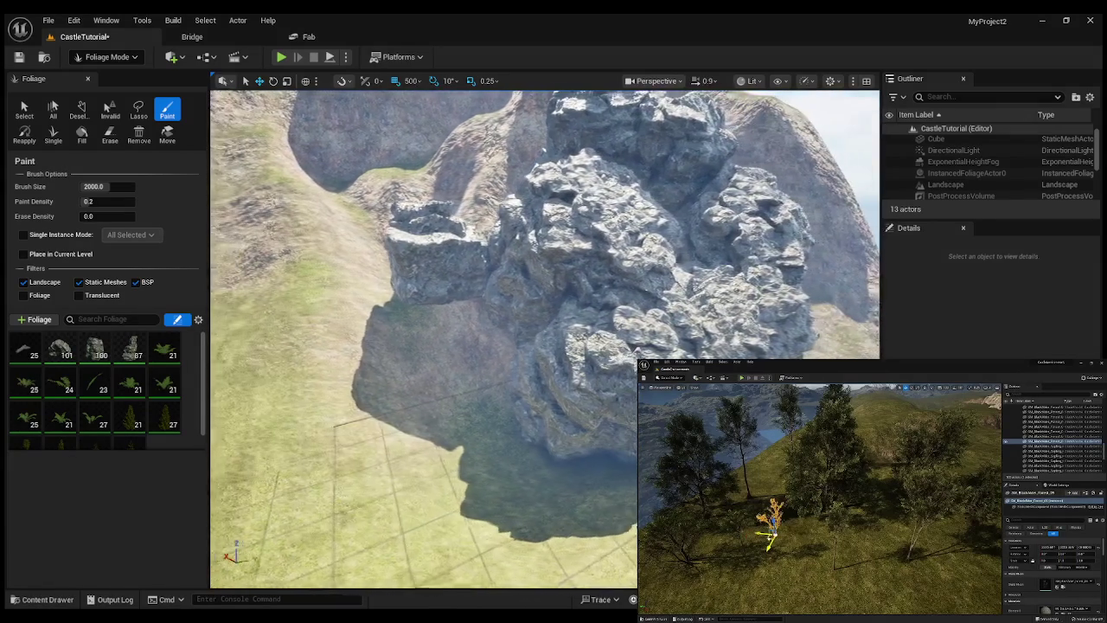
scroll(545, 338, "up", 2)
mouse_move(681, 330)
left_mouse_down()
mouse_move(742, 346)
mouse_move(681, 330)
left_mouse_up()
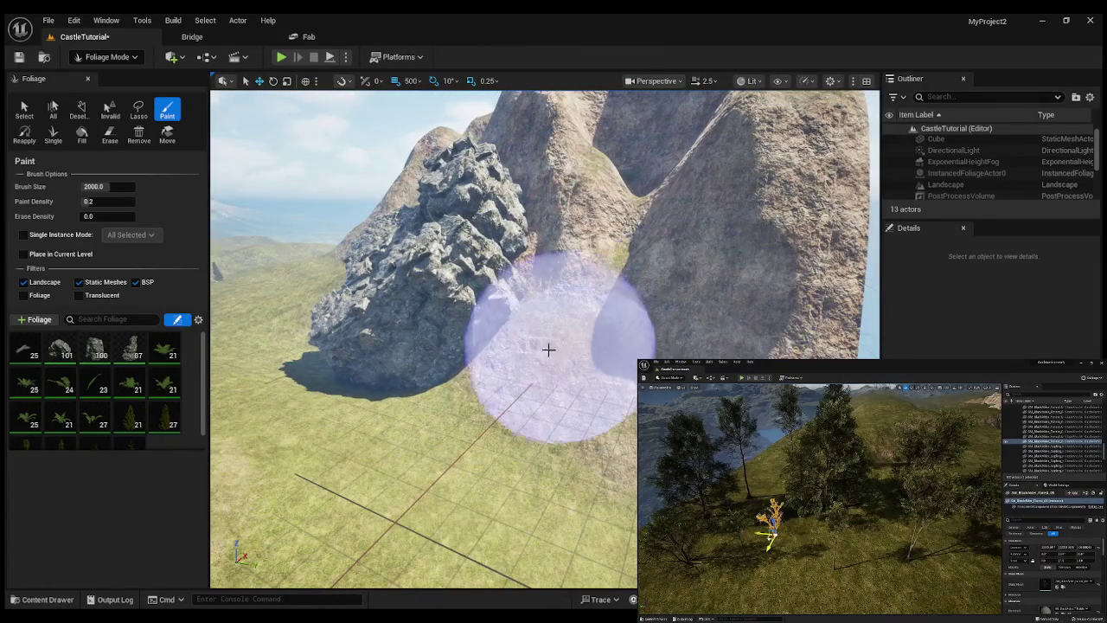
left_click(549, 346)
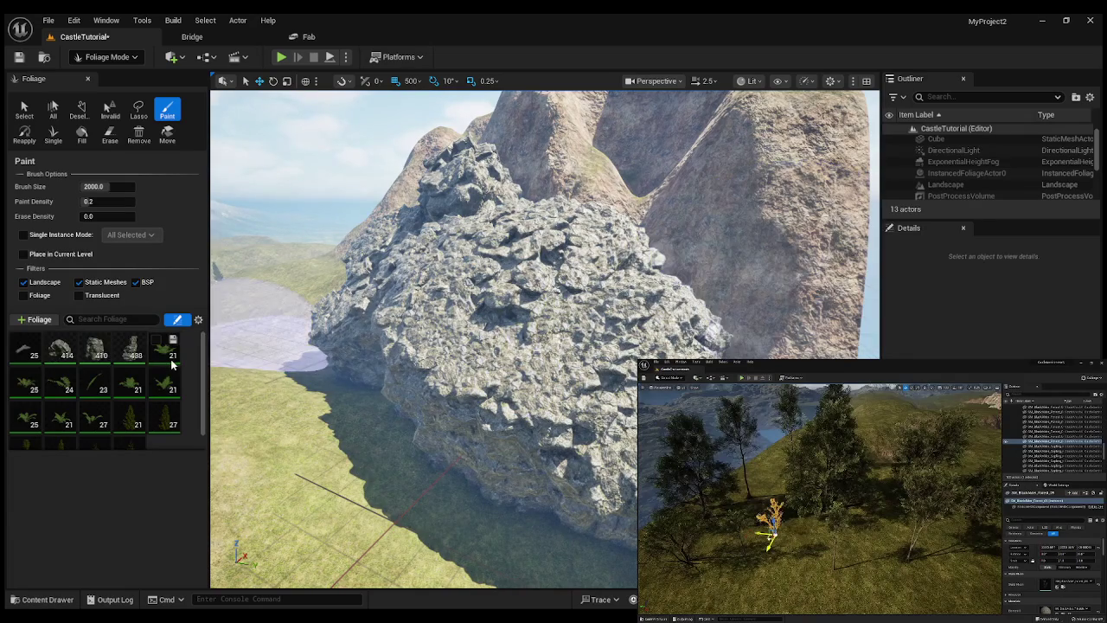
key("ctrl+z")
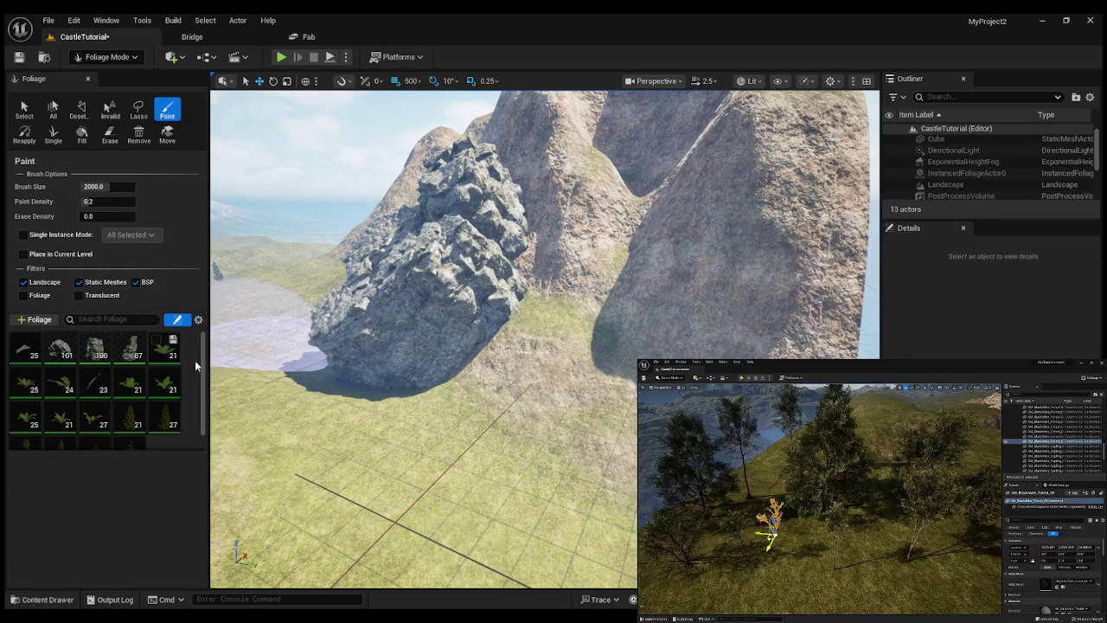
key("ctrl+z")
key("ctrl+z")
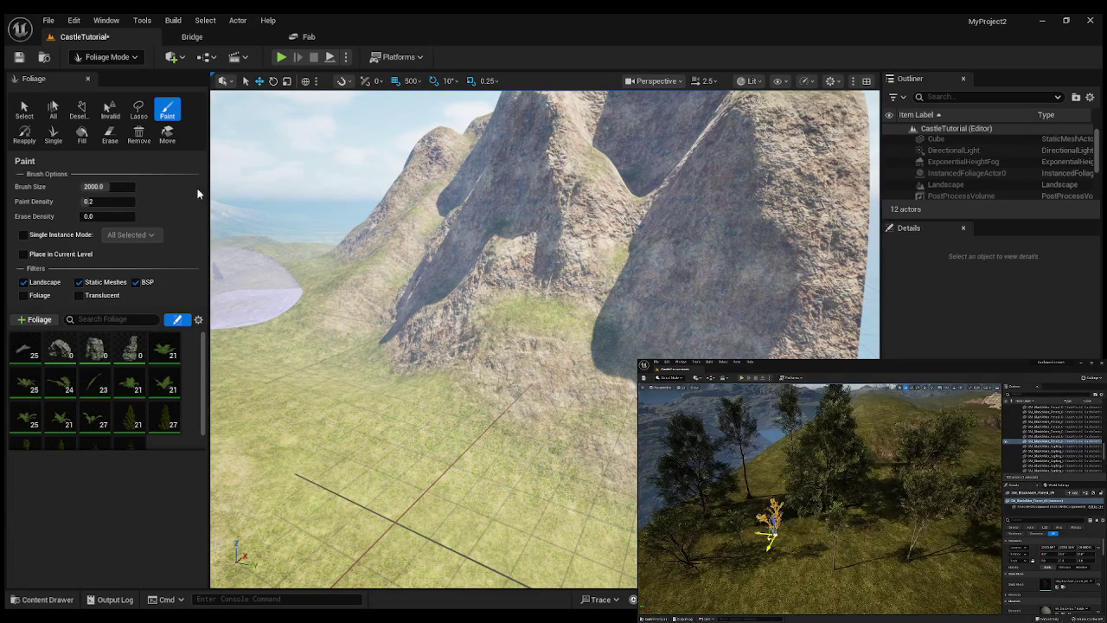
Set paint density to 0.002 and paint sparse rocks up the cliff face.
left_click(99, 203)
type("0.002")
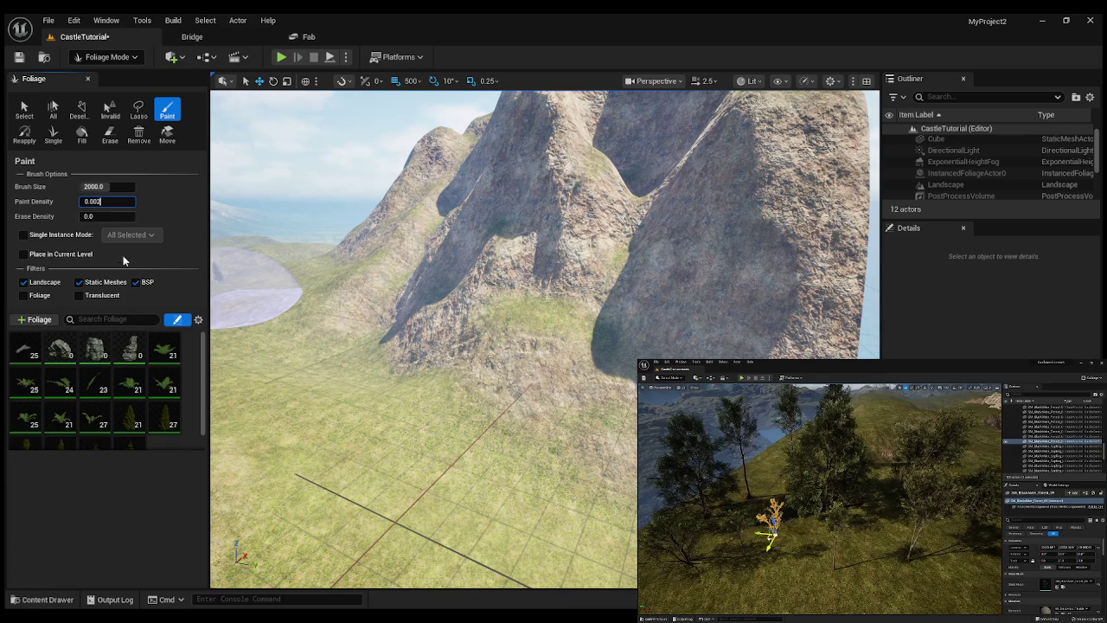
mouse_move(568, 277)
left_mouse_down()
mouse_move(484, 303)
mouse_move(576, 346)
mouse_move(761, 303)
mouse_move(753, 309)
left_mouse_up()
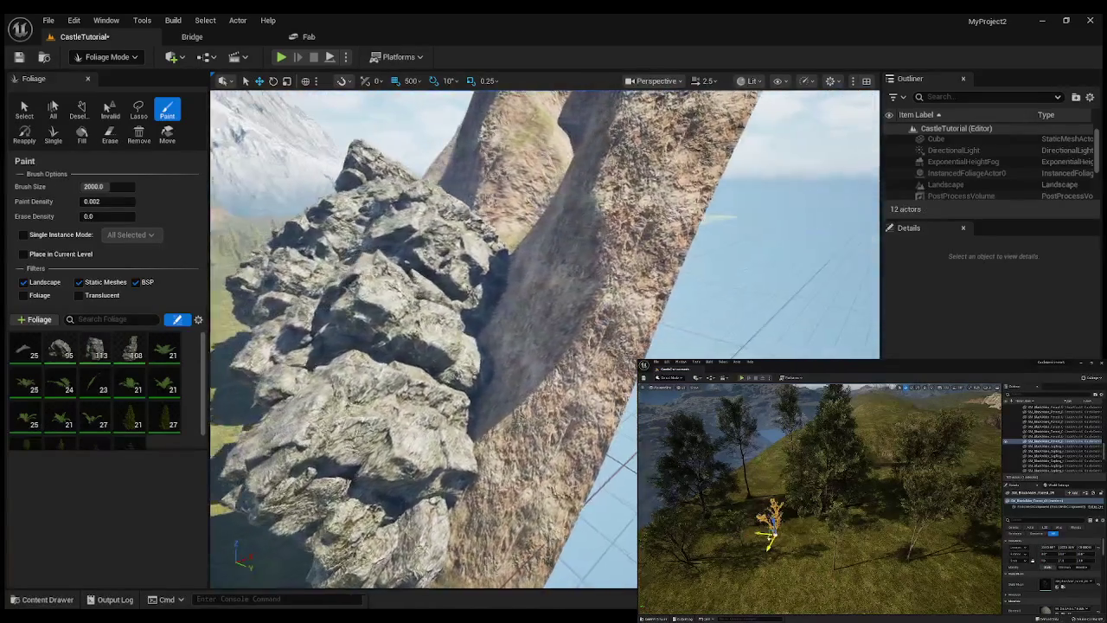
key("s")
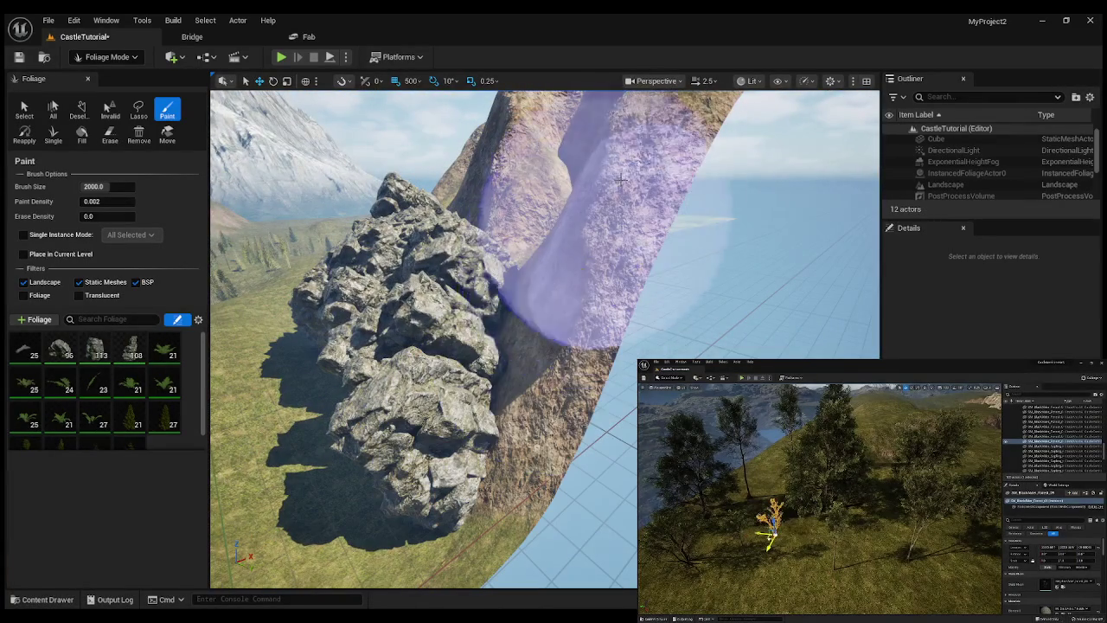
left_click(620, 179)
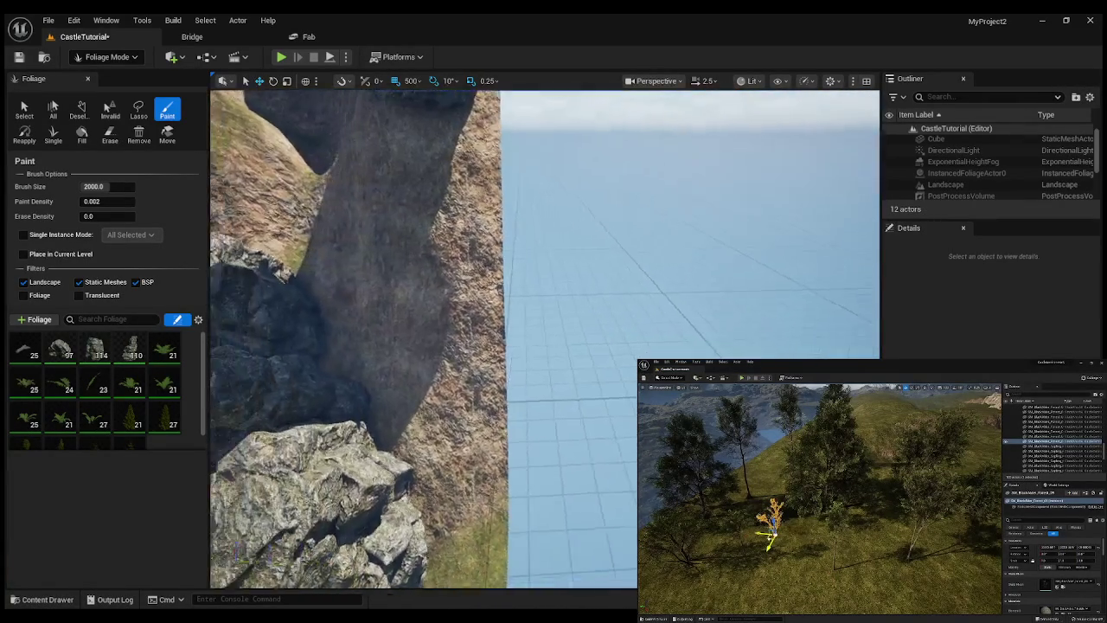
key("s")
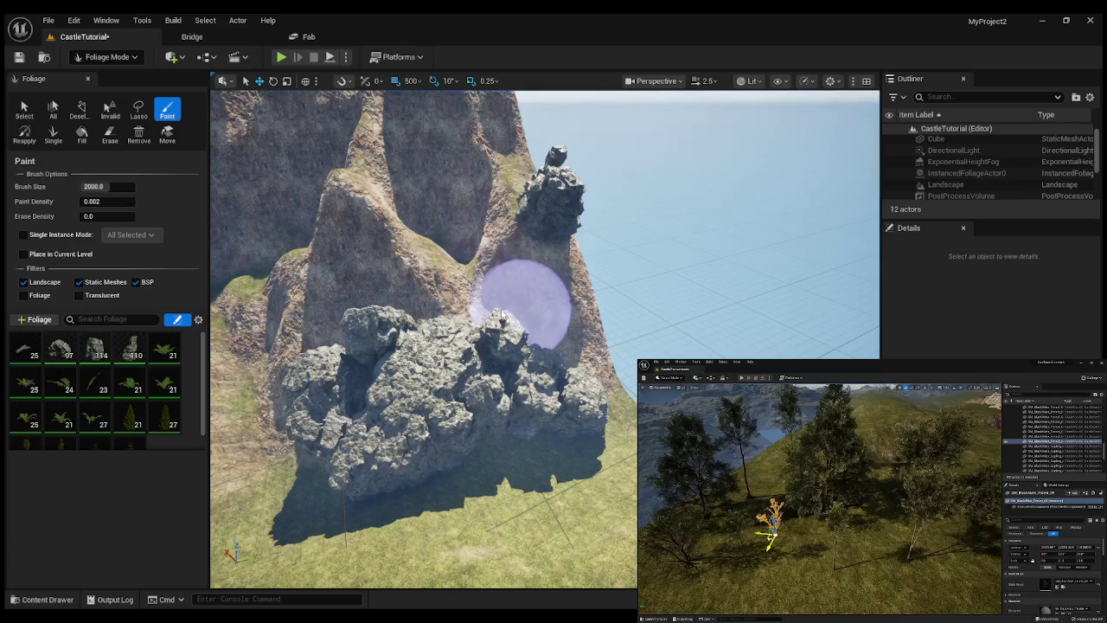
mouse_move(523, 304)
left_mouse_down()
mouse_move(309, 321)
mouse_move(383, 202)
mouse_move(470, 129)
left_mouse_up()
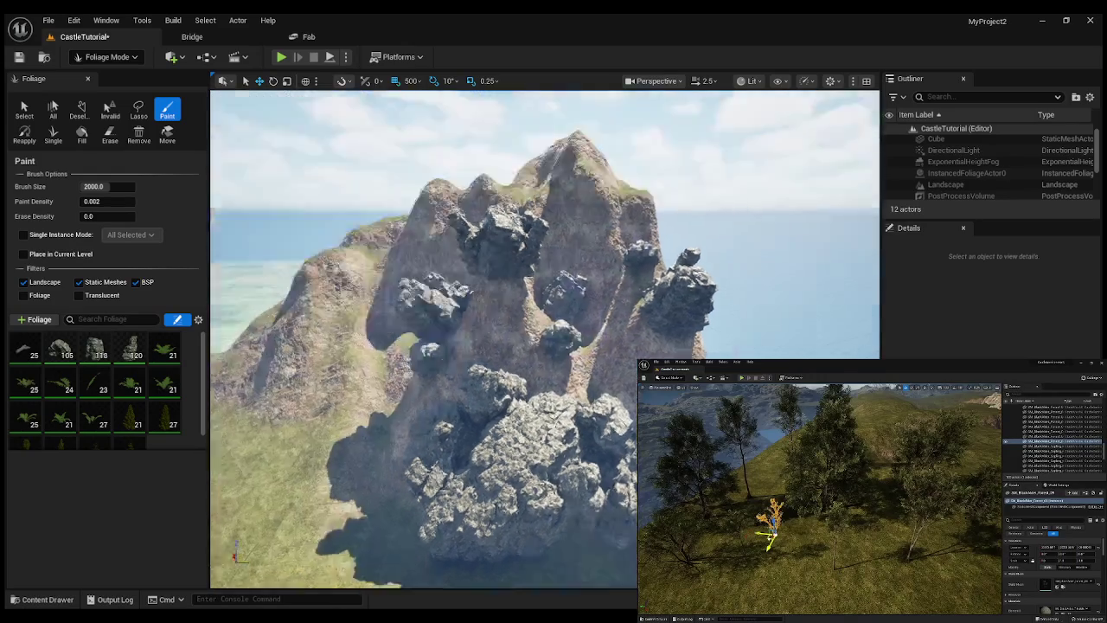
Fly past the rock pillars and paint rocks on the slope beside the lake.
key("w")
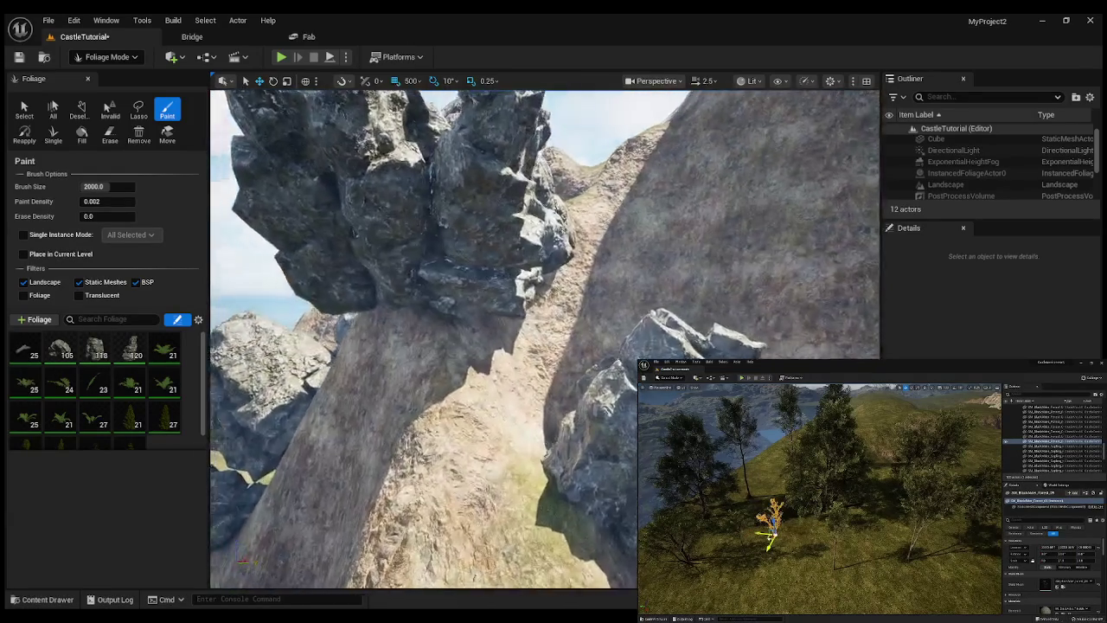
key("s")
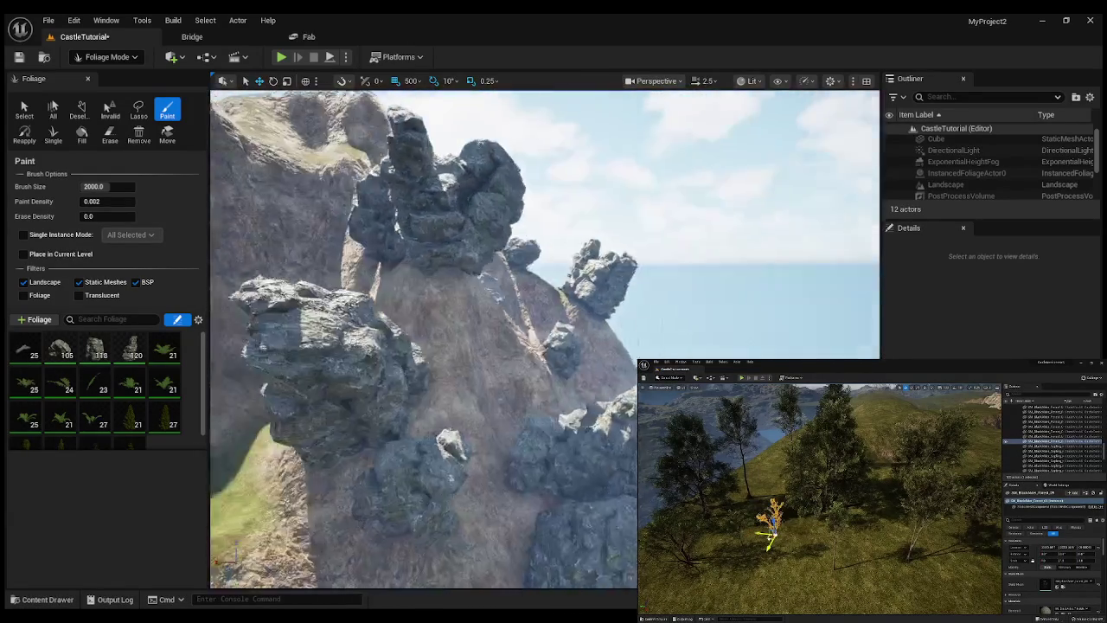
key("a")
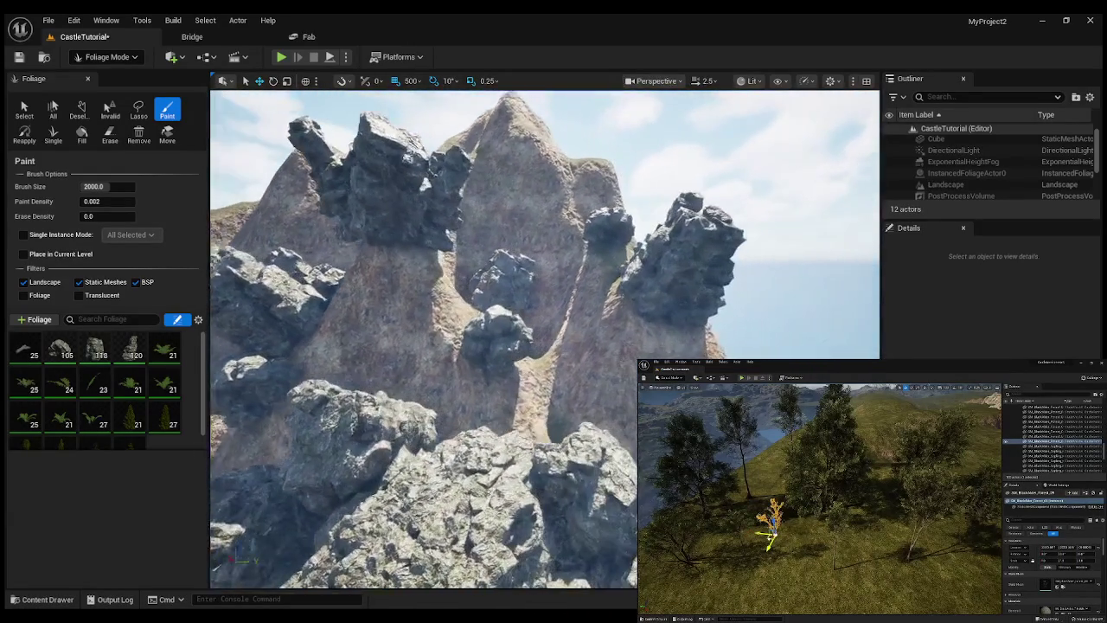
key("w")
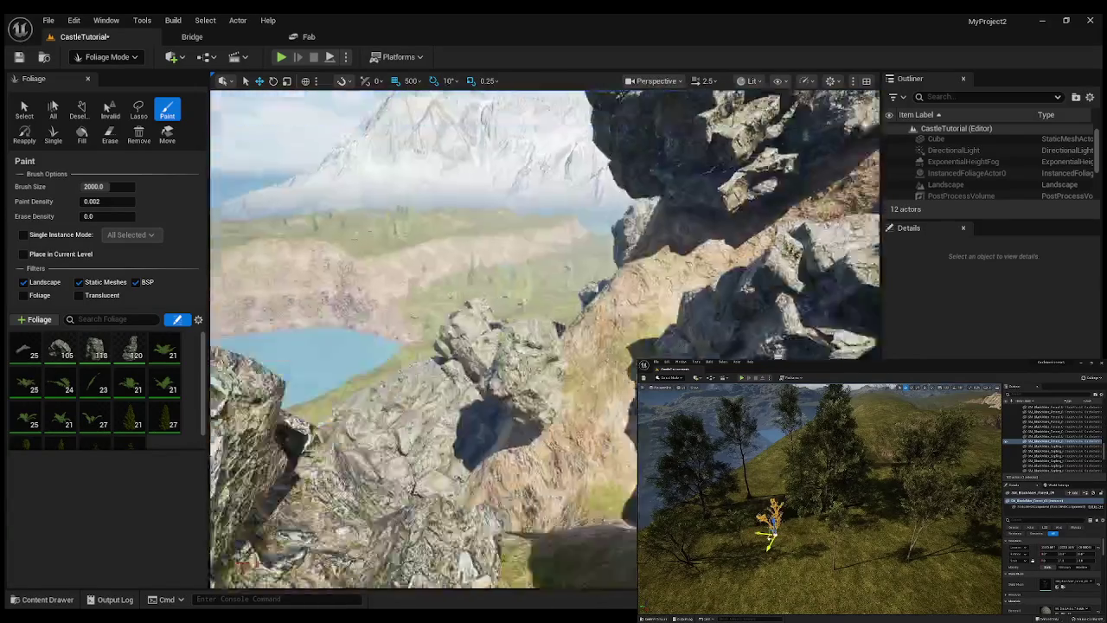
left_click(506, 407)
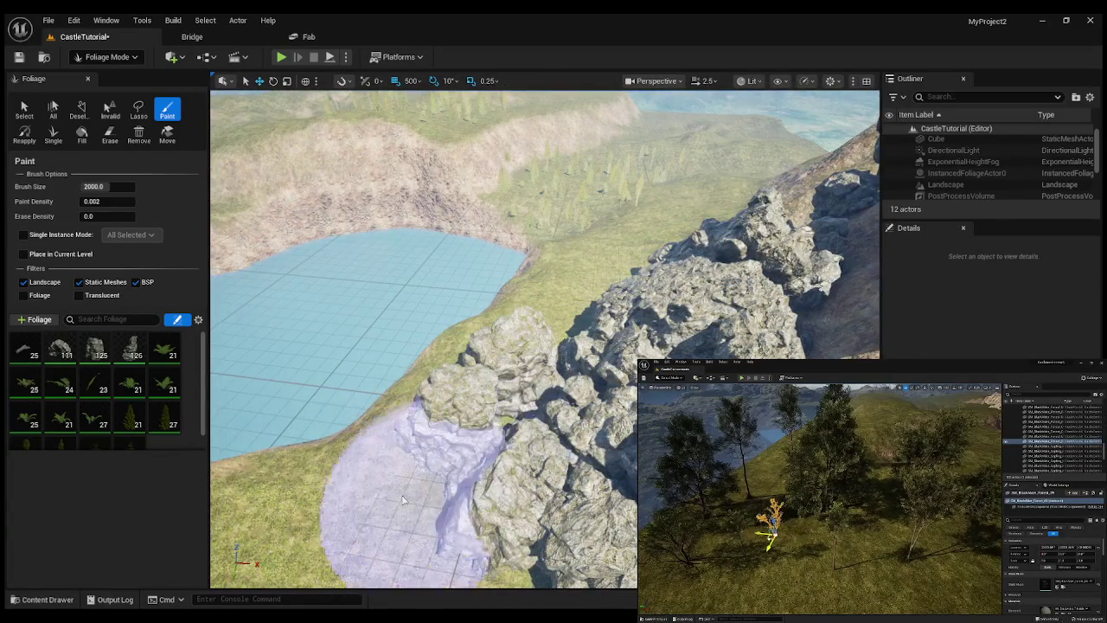
Circle the cliff and paint more rocks across its left and front faces.
key("s")
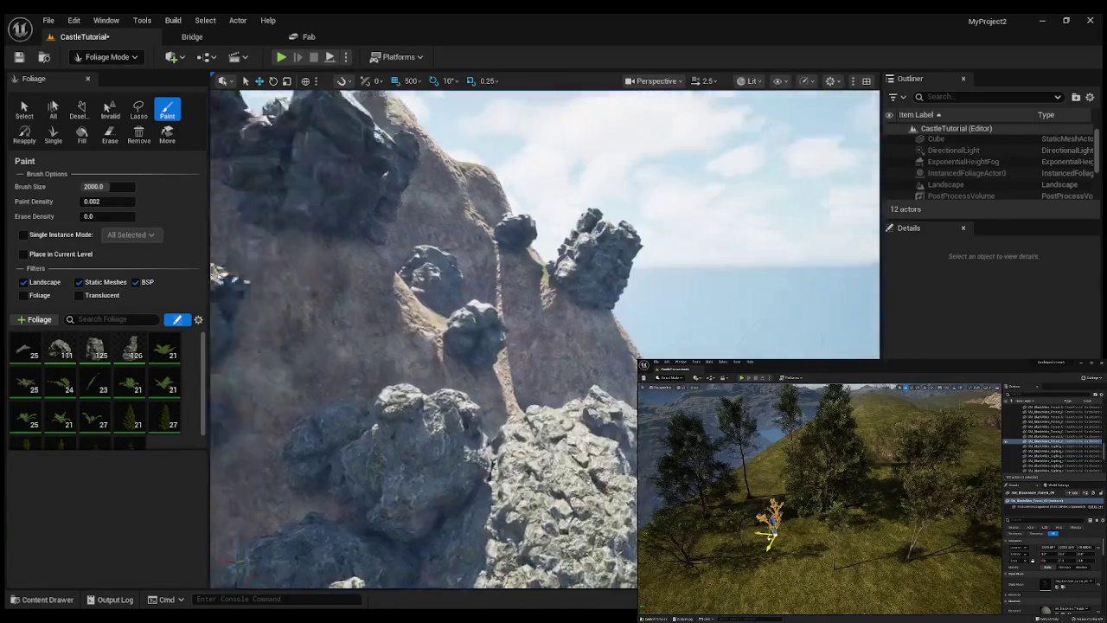
key("w")
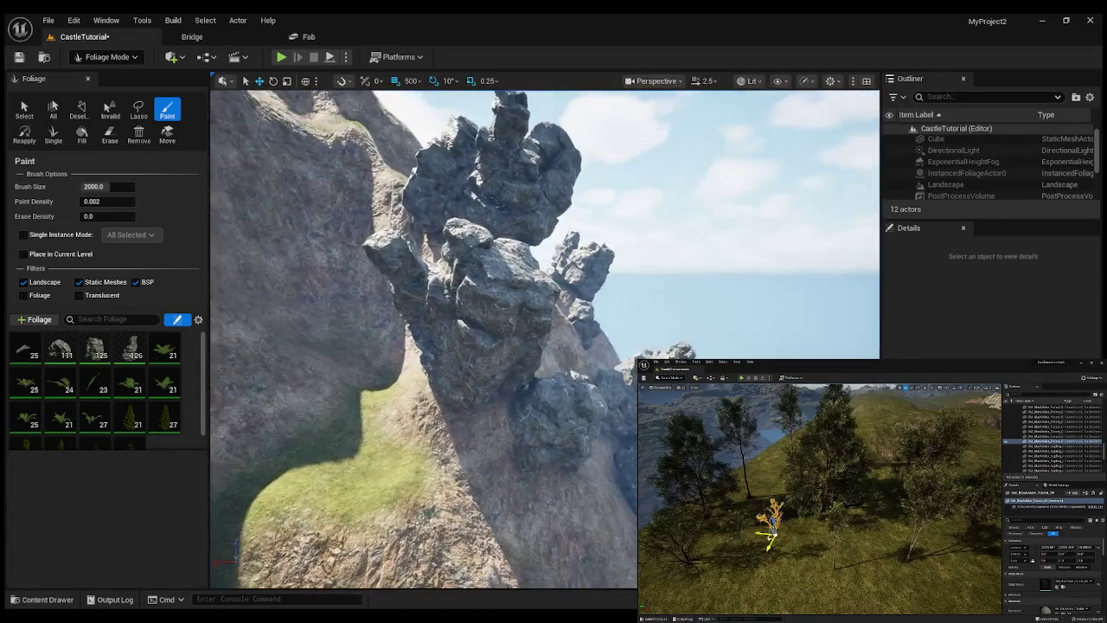
key("s")
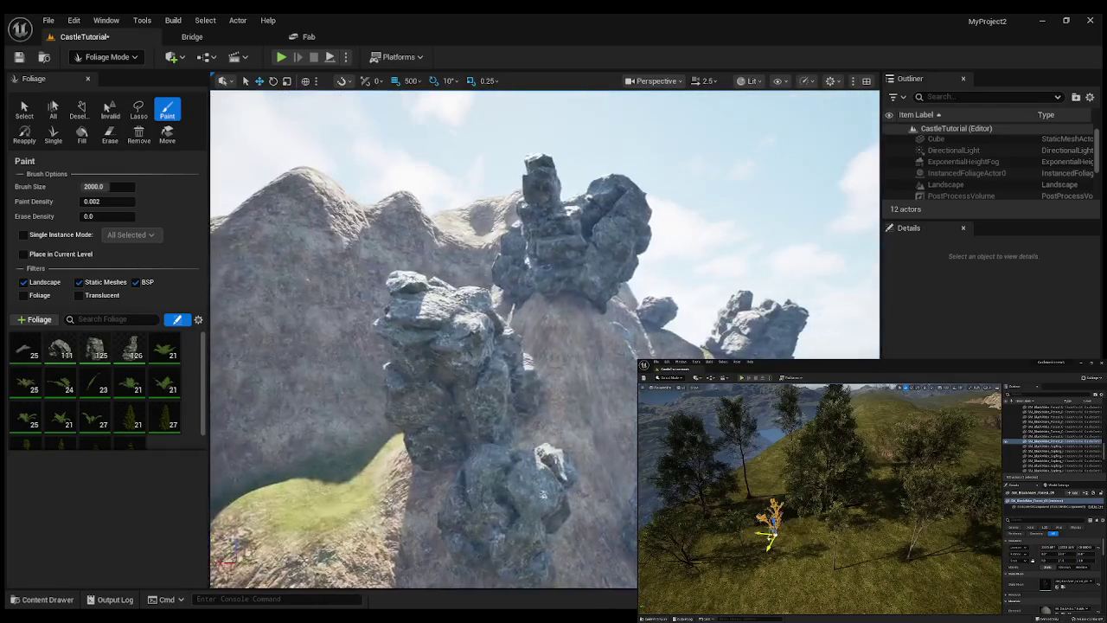
key("w")
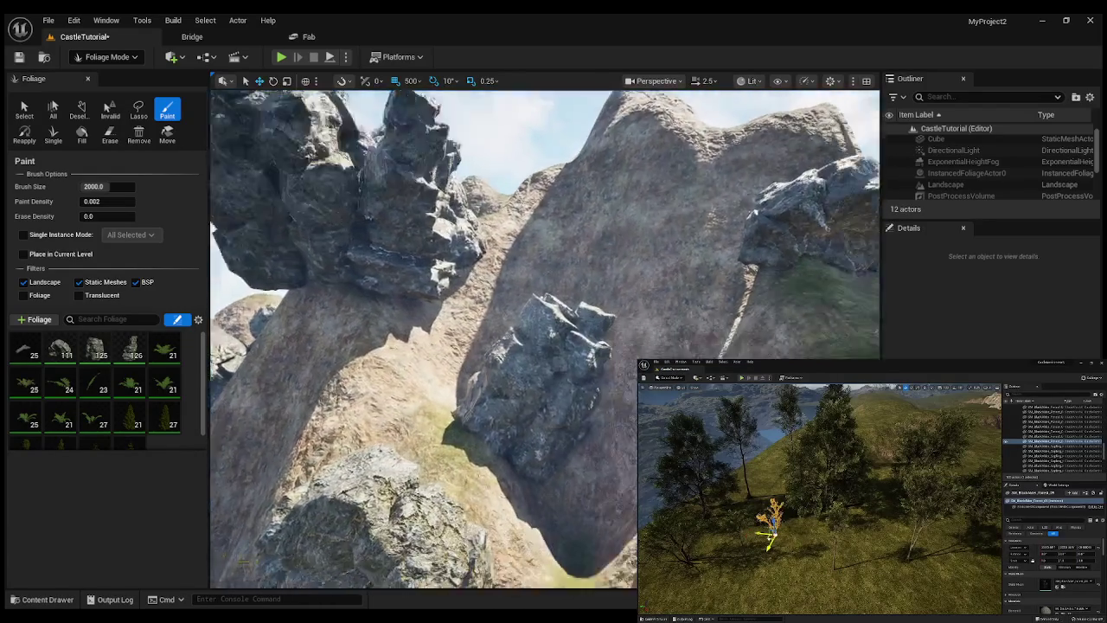
key("s")
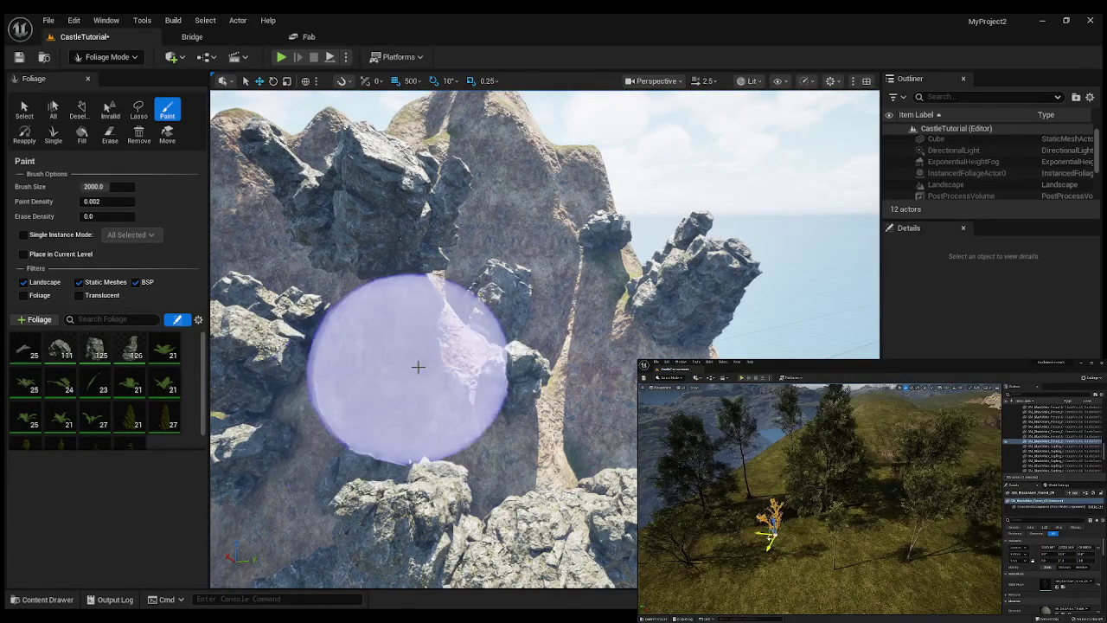
key("w")
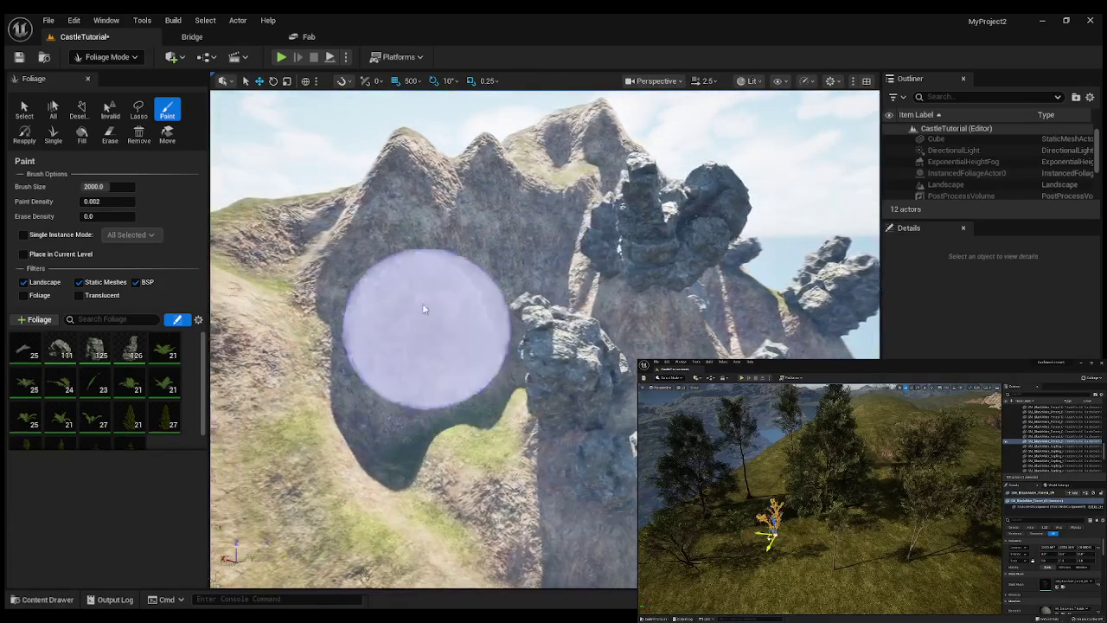
mouse_move(383, 272)
left_mouse_down()
mouse_move(321, 260)
mouse_move(484, 303)
left_mouse_up()
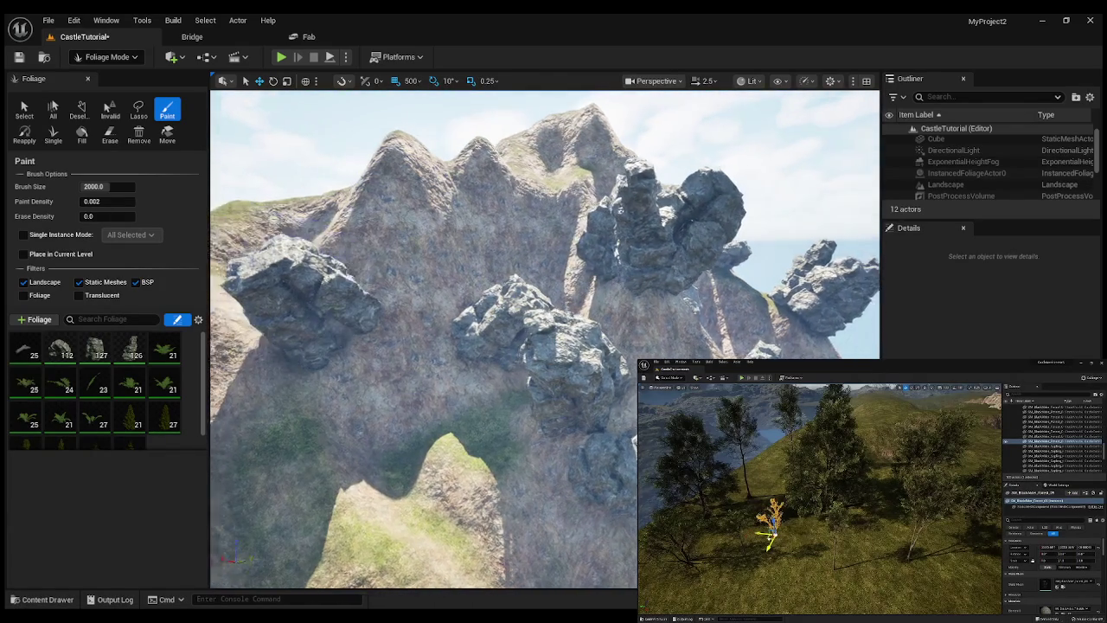
key("s")
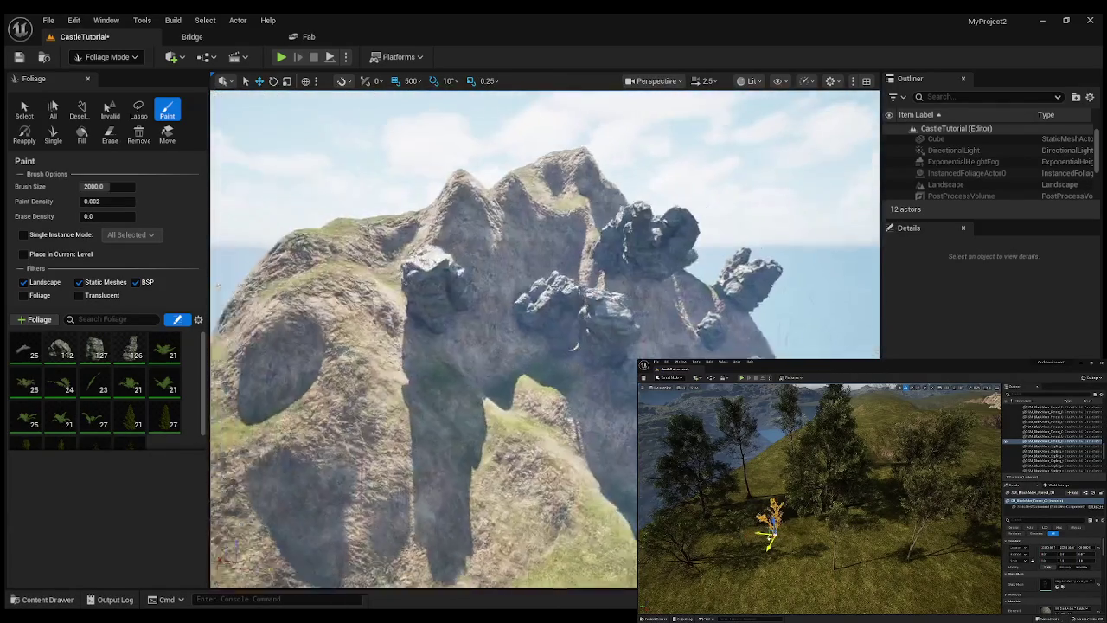
key("a")
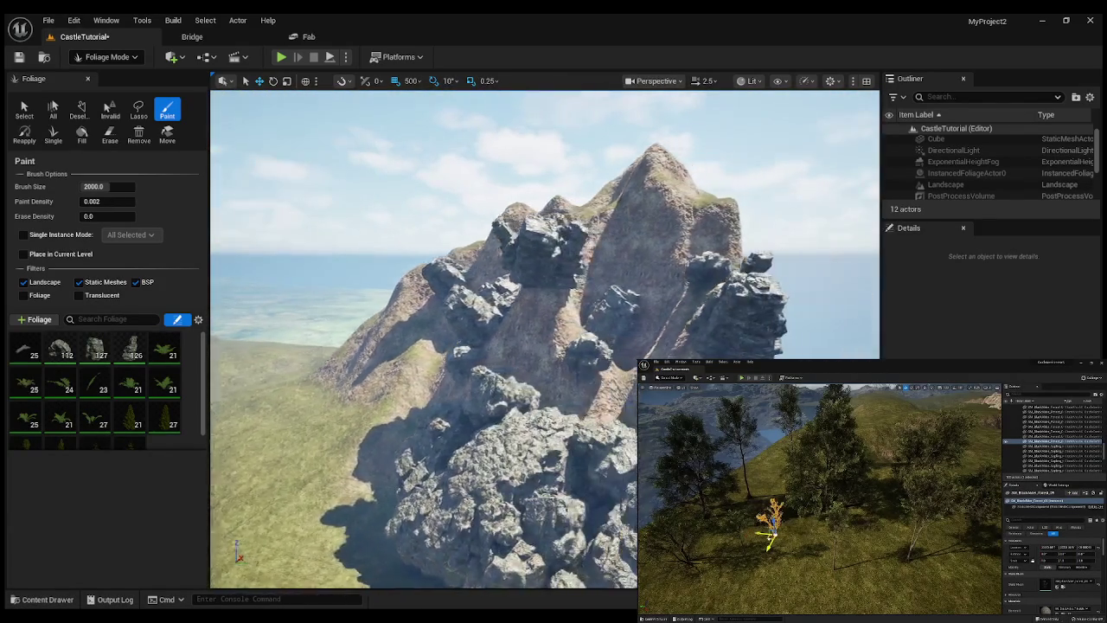
key("a")
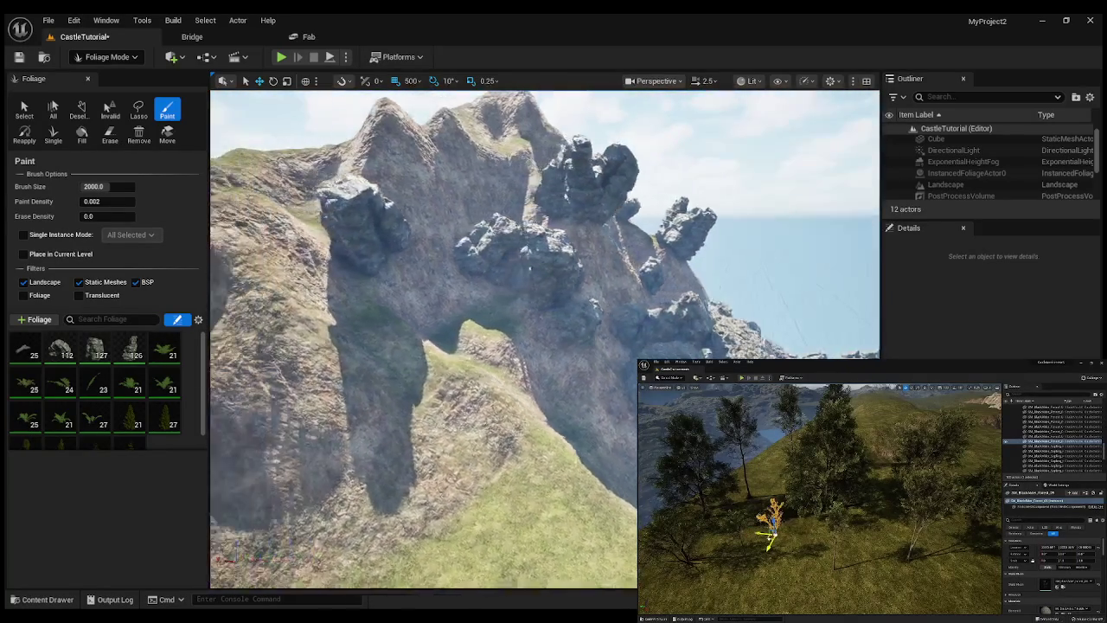
mouse_move(432, 297)
left_mouse_down()
mouse_move(465, 267)
mouse_move(536, 394)
mouse_move(606, 286)
left_mouse_up()
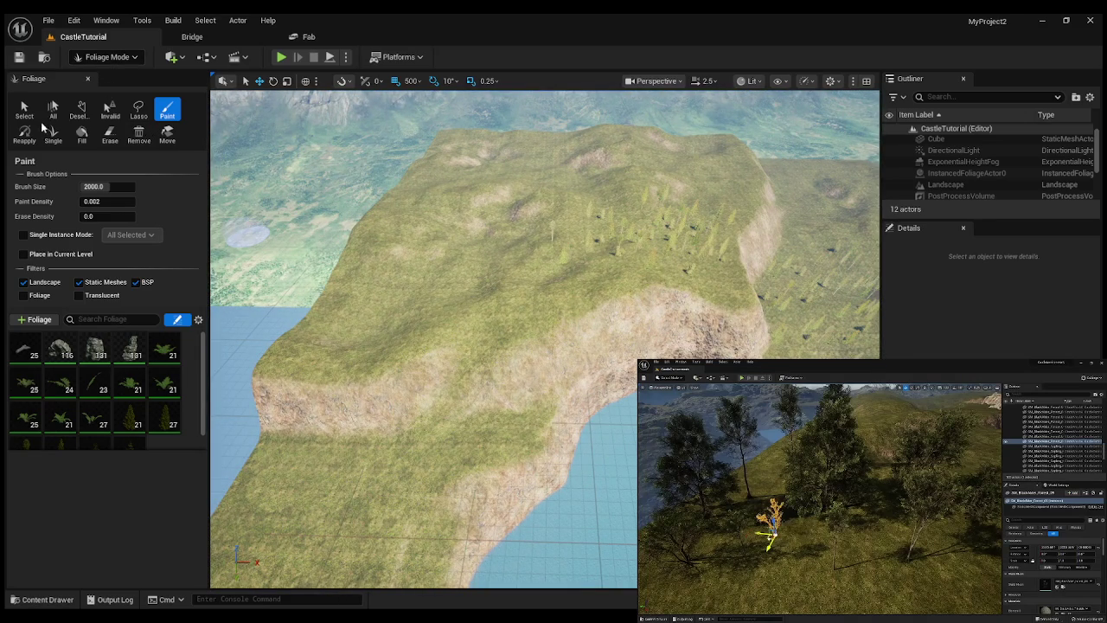
Switch to Landscape Mode with Shift+2, showing AutoMaterial target layers A to D.
key("shift+2")
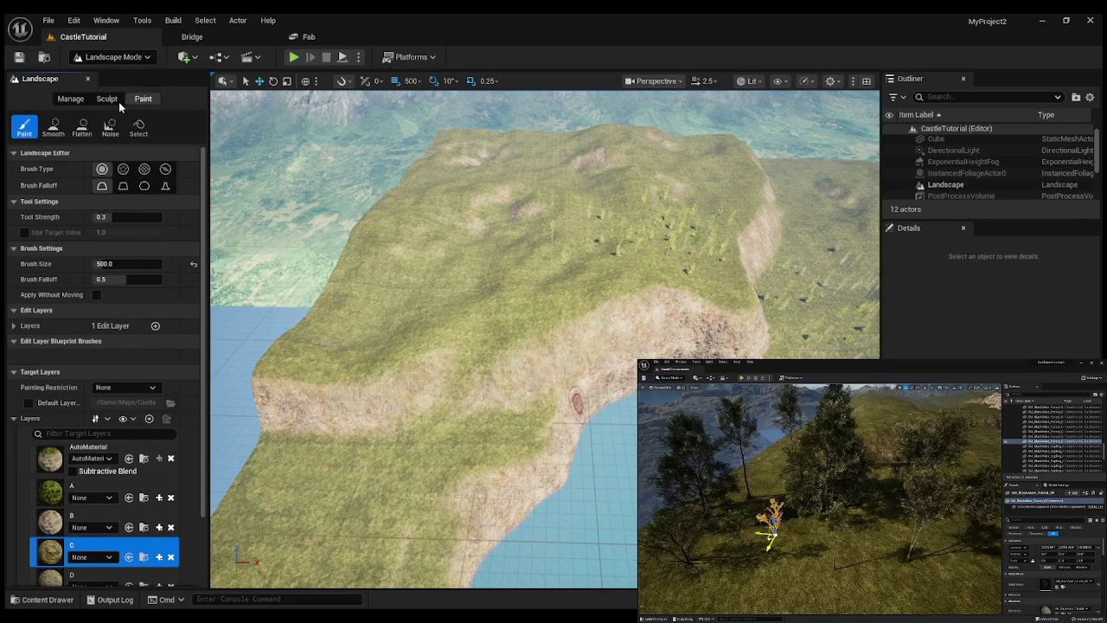
Select the AutoMaterial layer and toggle between the Sculpt and Paint tabs.
left_click(49, 460)
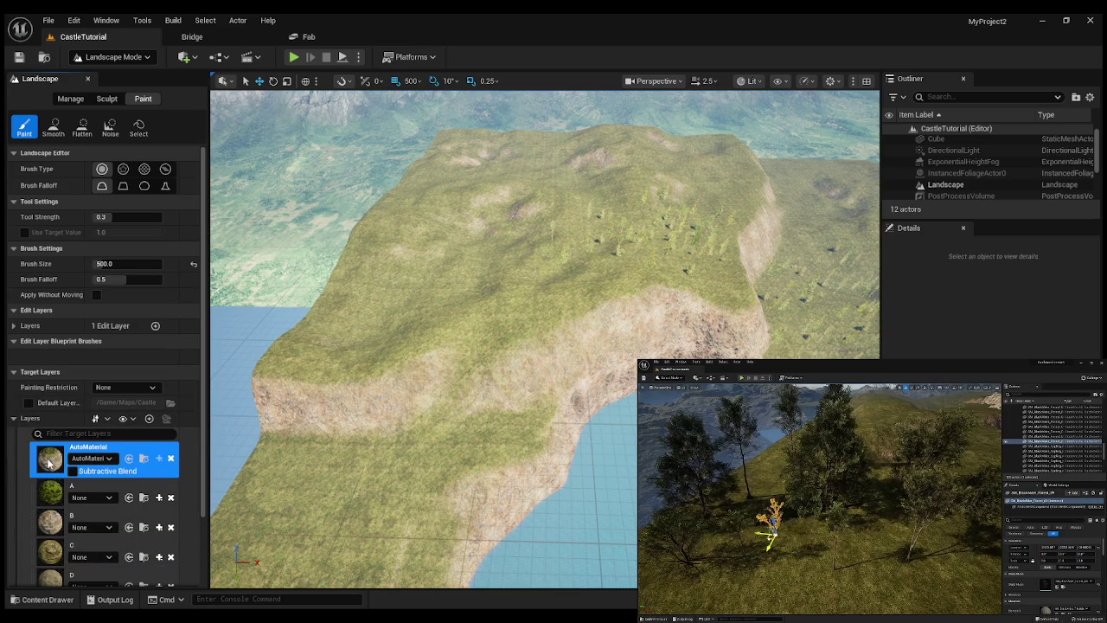
left_click(107, 98)
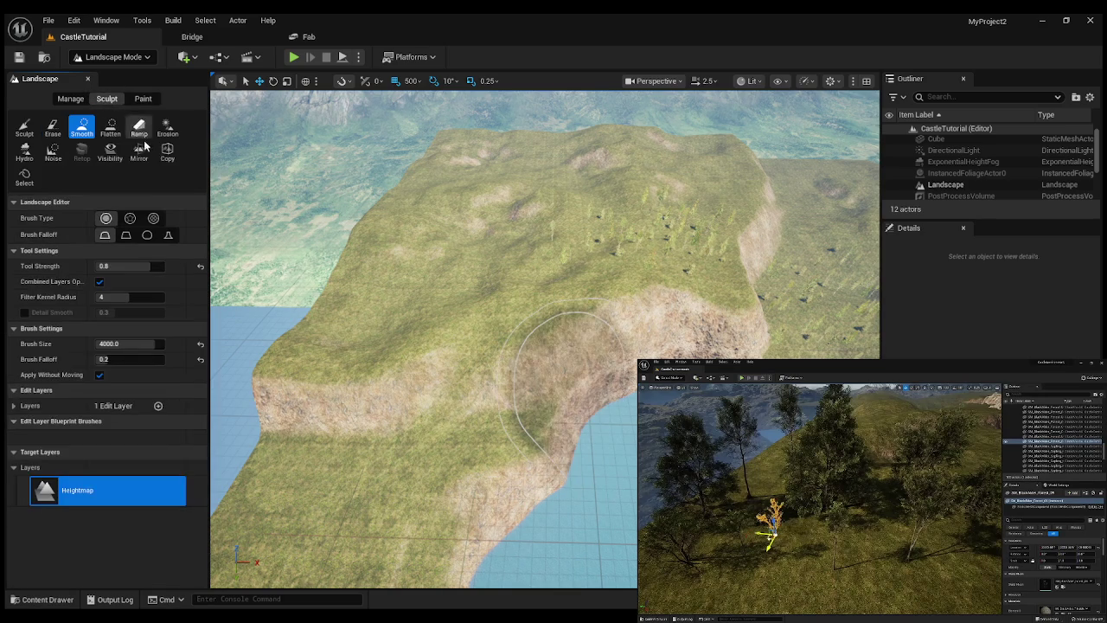
left_click(144, 101)
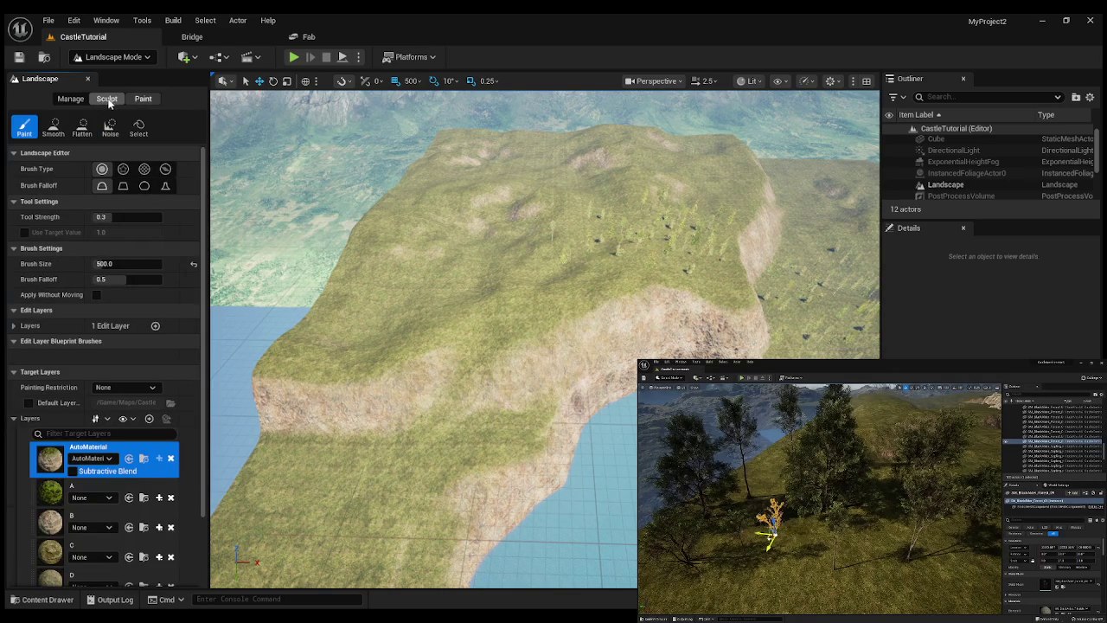
left_click(108, 99)
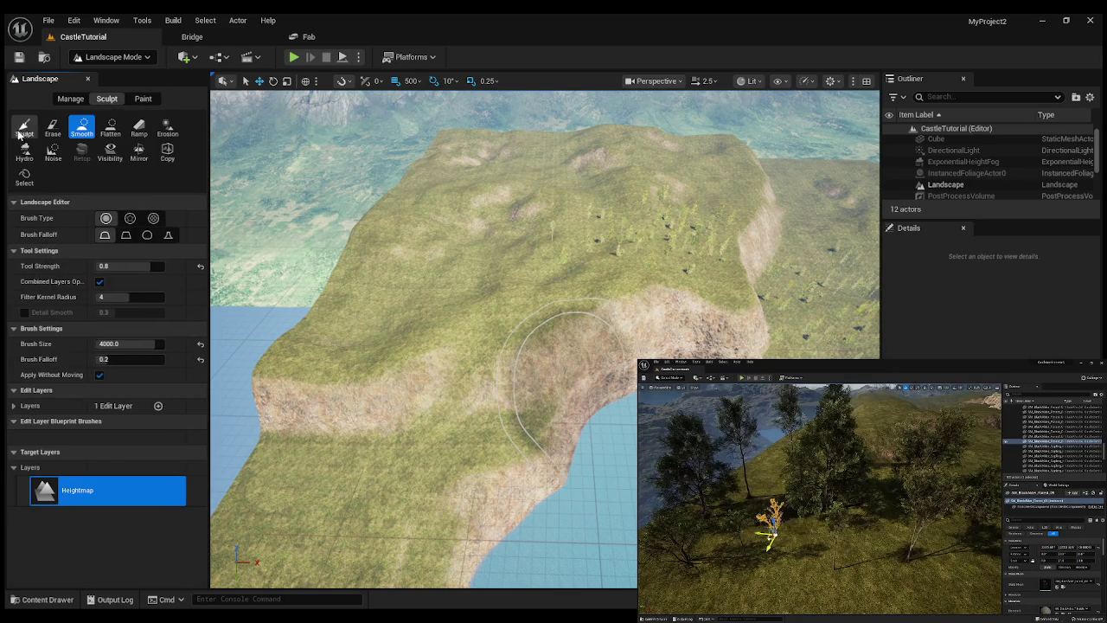
mouse_move(388, 343)
left_mouse_down()
mouse_move(329, 260)
mouse_move(243, 183)
left_mouse_up()
left_click(143, 99)
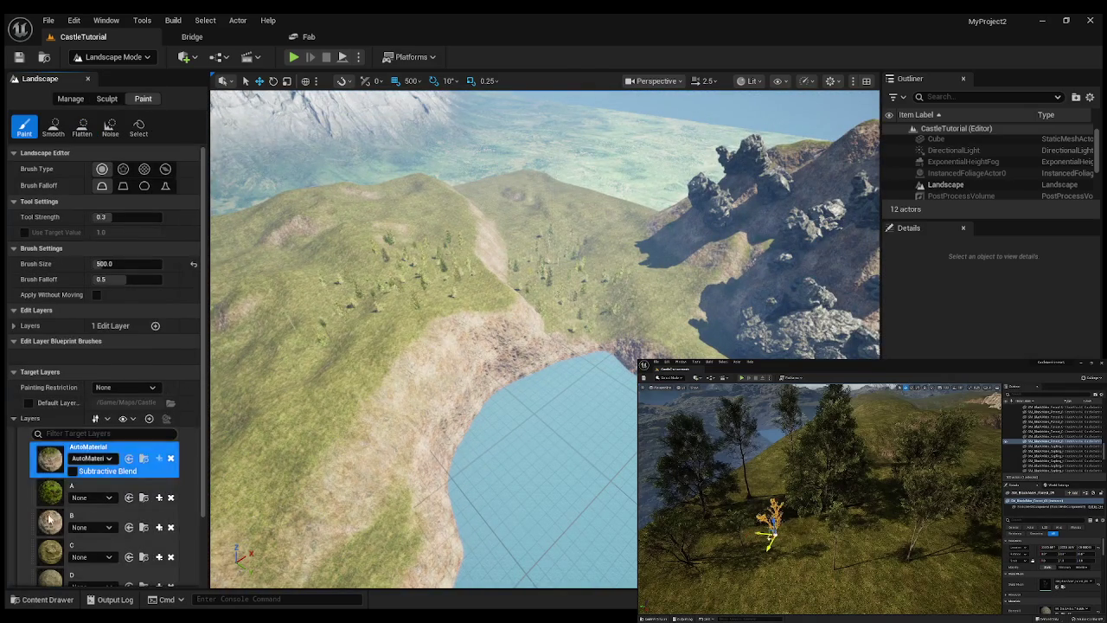
Return to Foliage Mode (brush size 2000, density 0.002) facing the rocky cliffs.
scroll(63, 503, "down", 3)
scroll(103, 434, "up", 3)
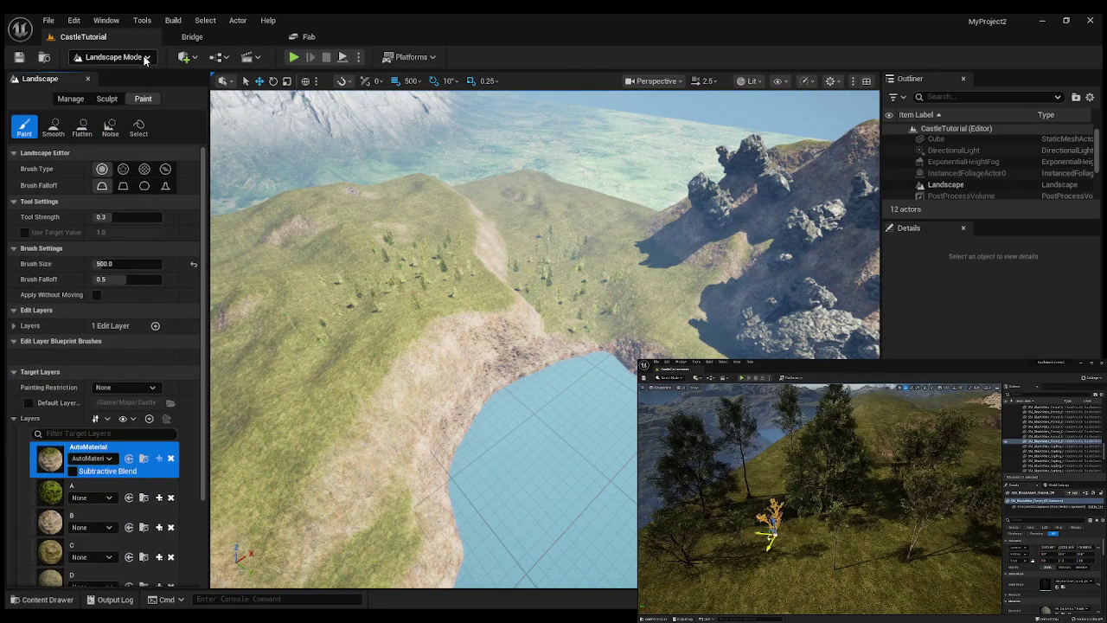
key("shift+3")
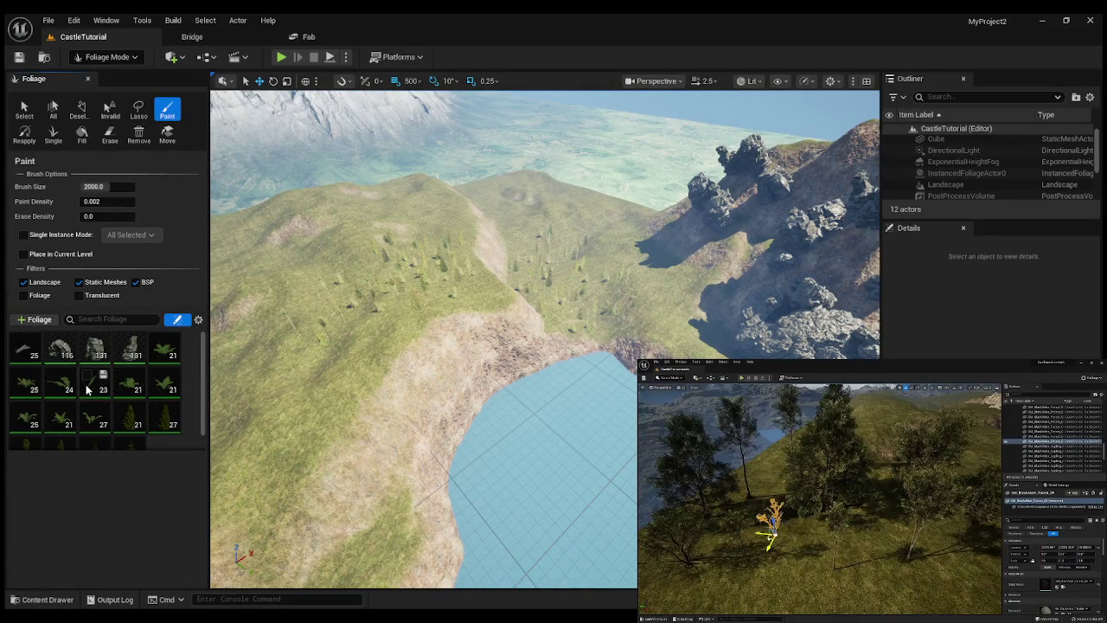
mouse_move(312, 361)
left_mouse_down()
mouse_move(398, 361)
mouse_move(329, 361)
mouse_move(337, 346)
mouse_move(411, 321)
left_mouse_up()
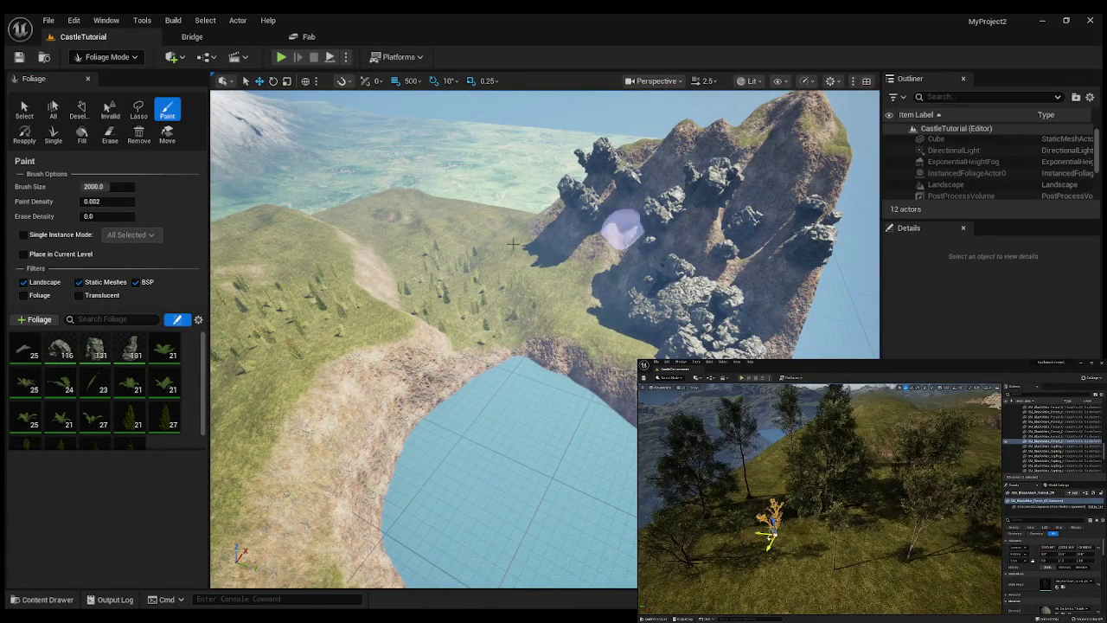